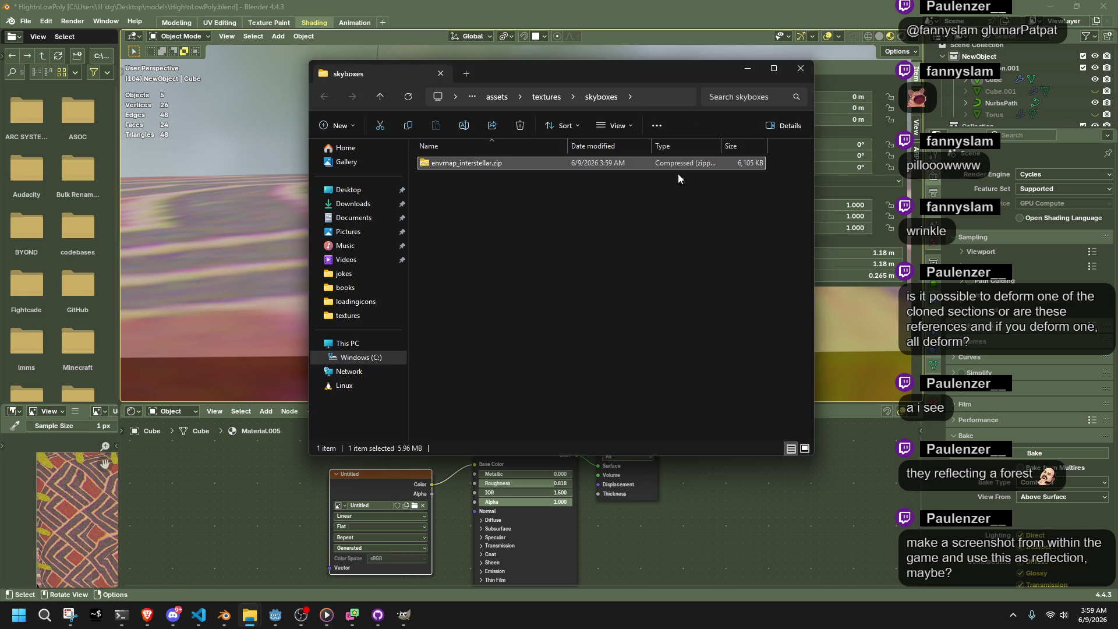
Extract envmap_interstellar.zip with 7-Zip into its own envmap_interstellar folder
right_click(471, 164)
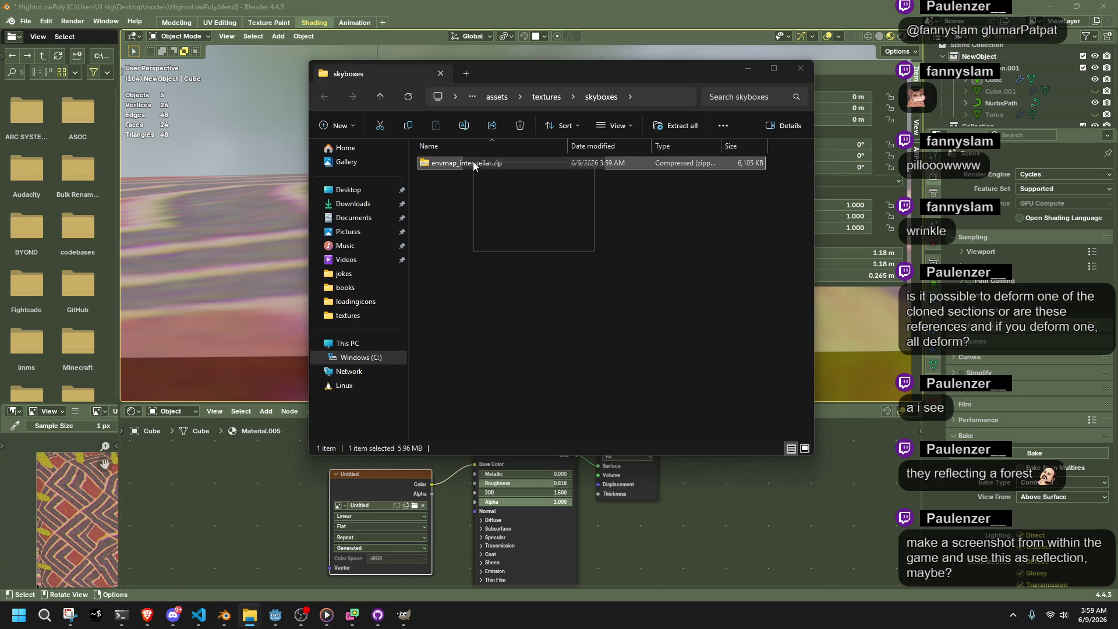
click(452, 178)
click(458, 164)
right_click(458, 164)
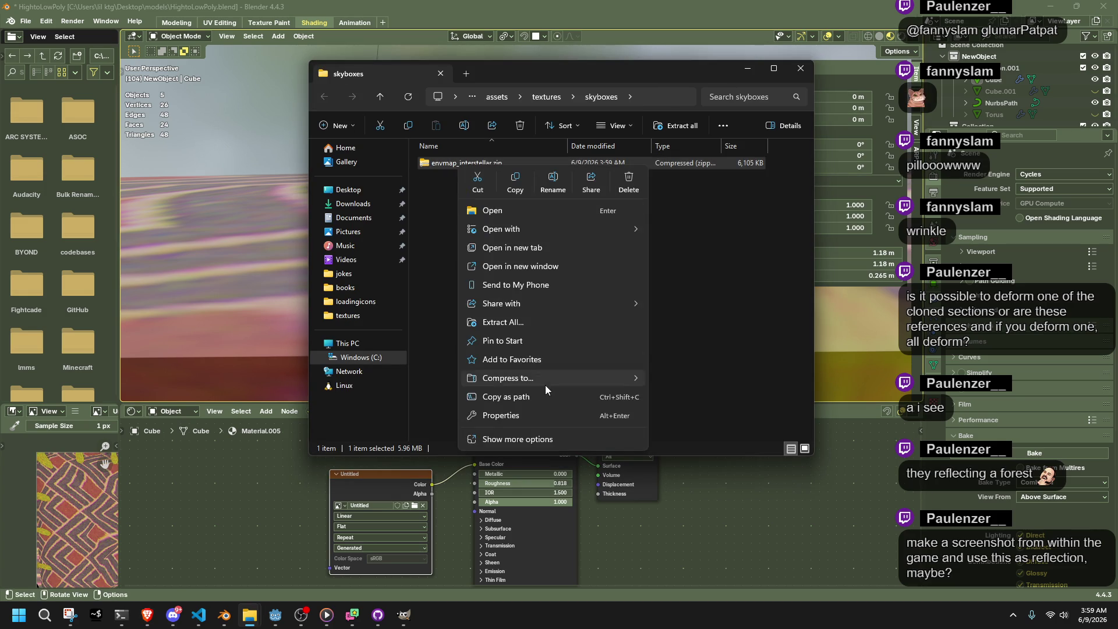
click(533, 438)
mouse_move(521, 248)
click(713, 303)
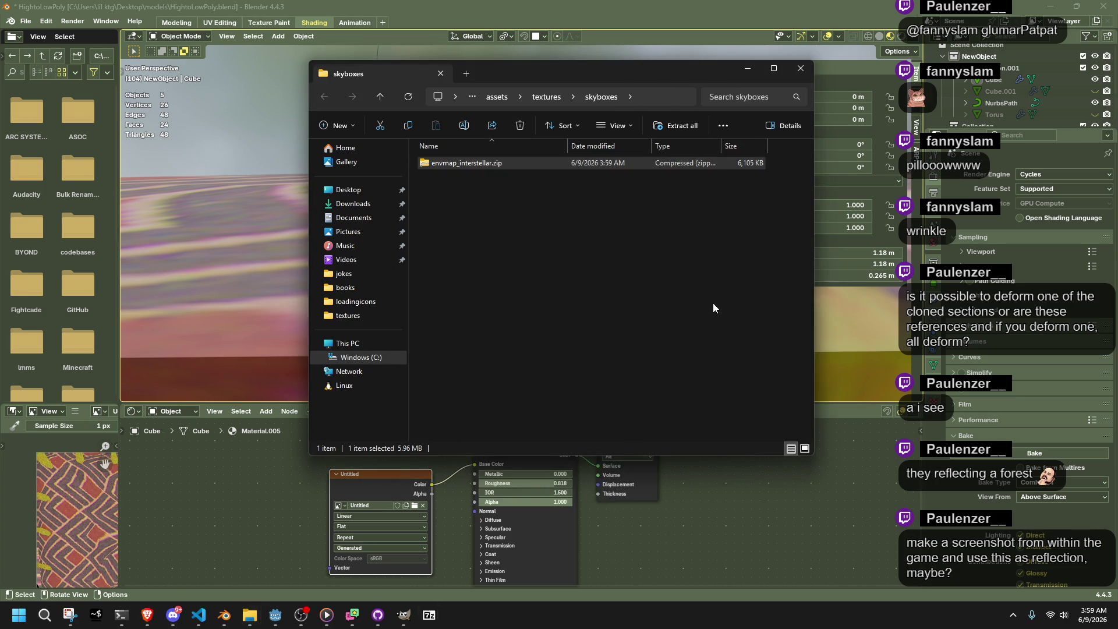
Look inside the zip's envmap_interstellar folder and read its README
double_click(448, 176)
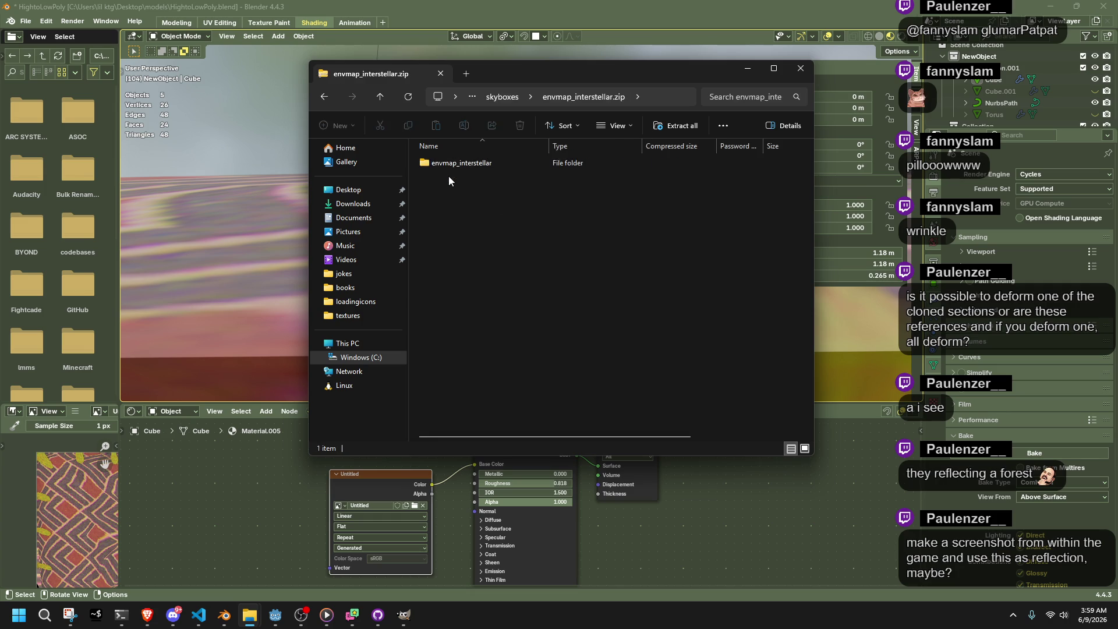
click(447, 167)
double_click(446, 166)
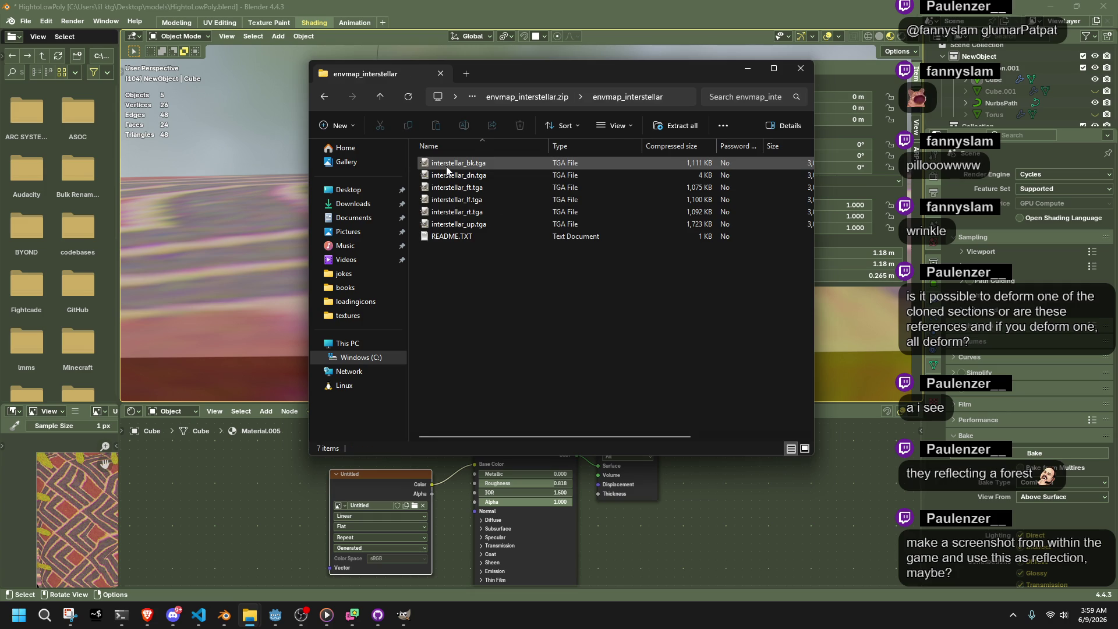
double_click(471, 235)
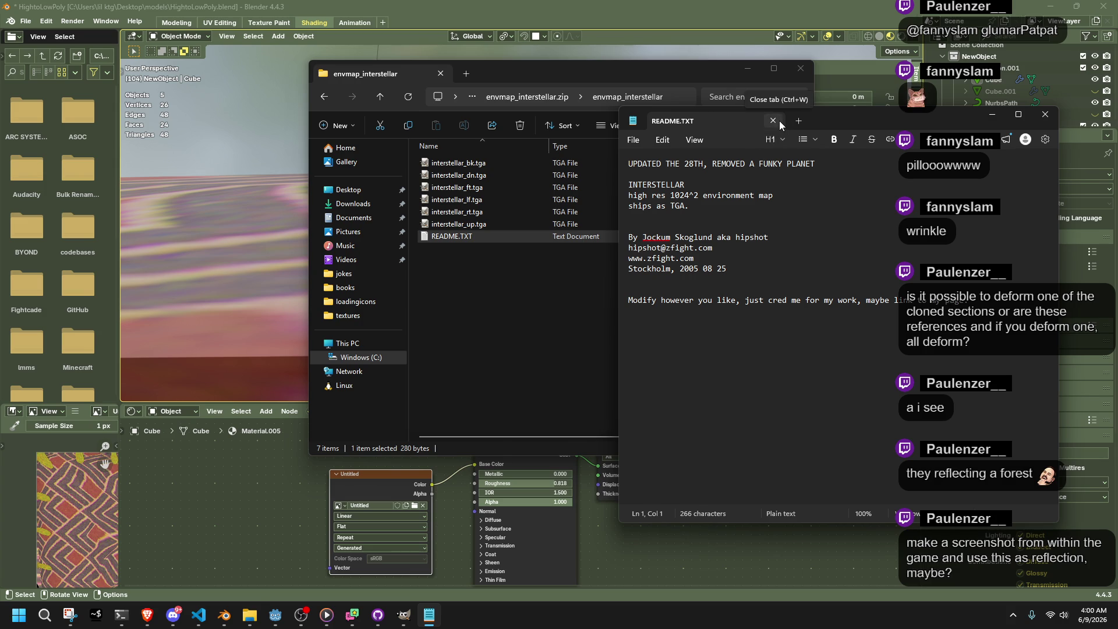
click(779, 120)
Delete and restore the extracted folder and zip, then open interstellar_bk.tga in GIMP
right_click(433, 169)
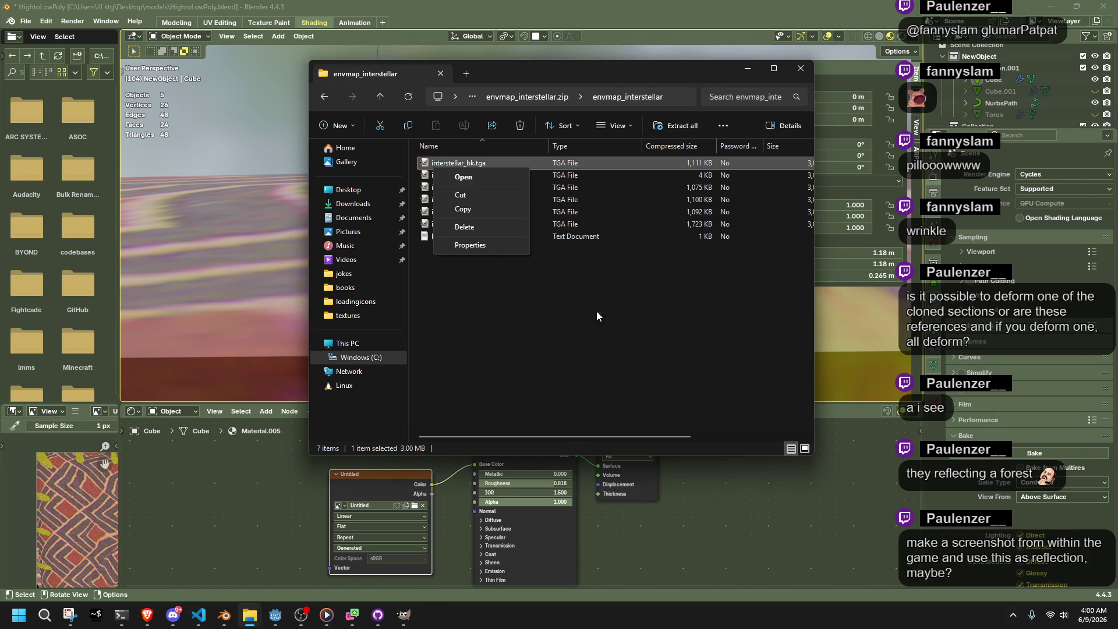
click(324, 98)
click(324, 98)
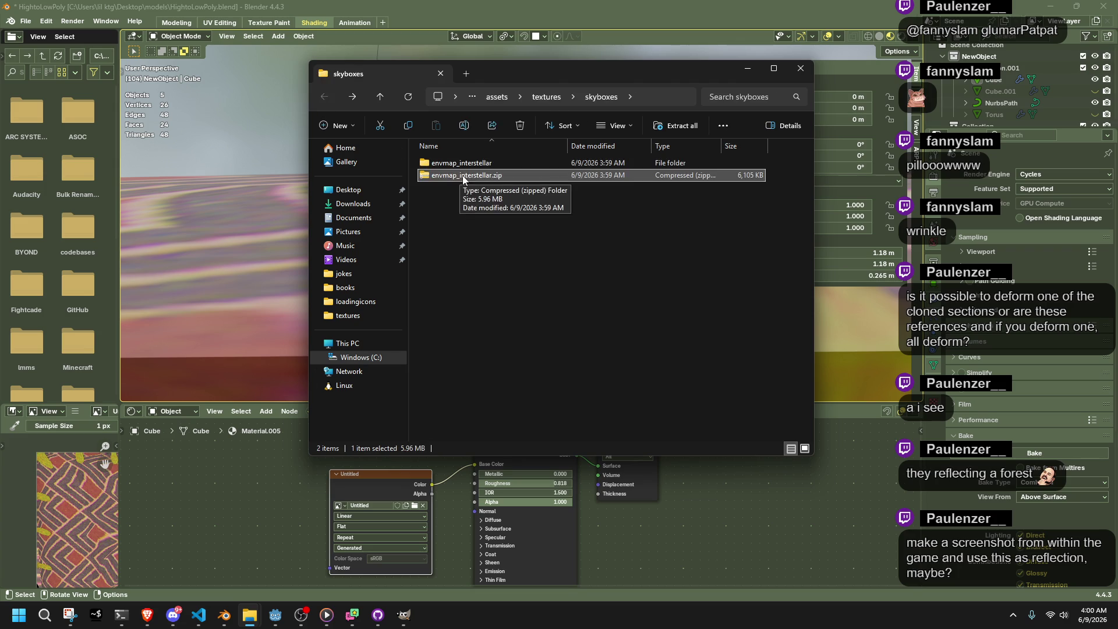
drag(573, 225, 518, 162)
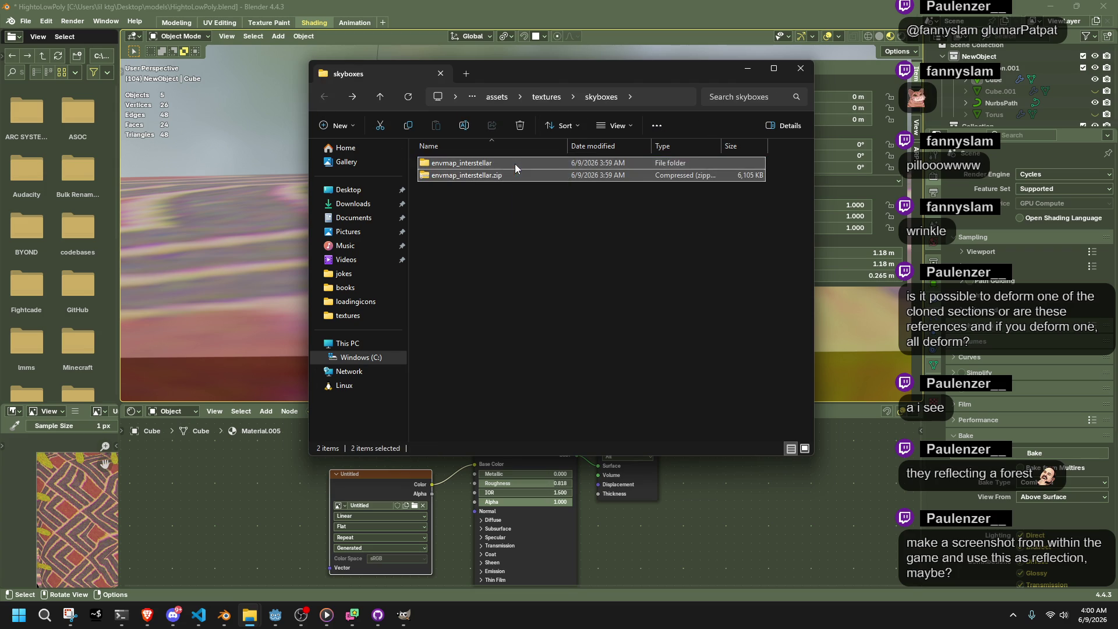
key(Delete)
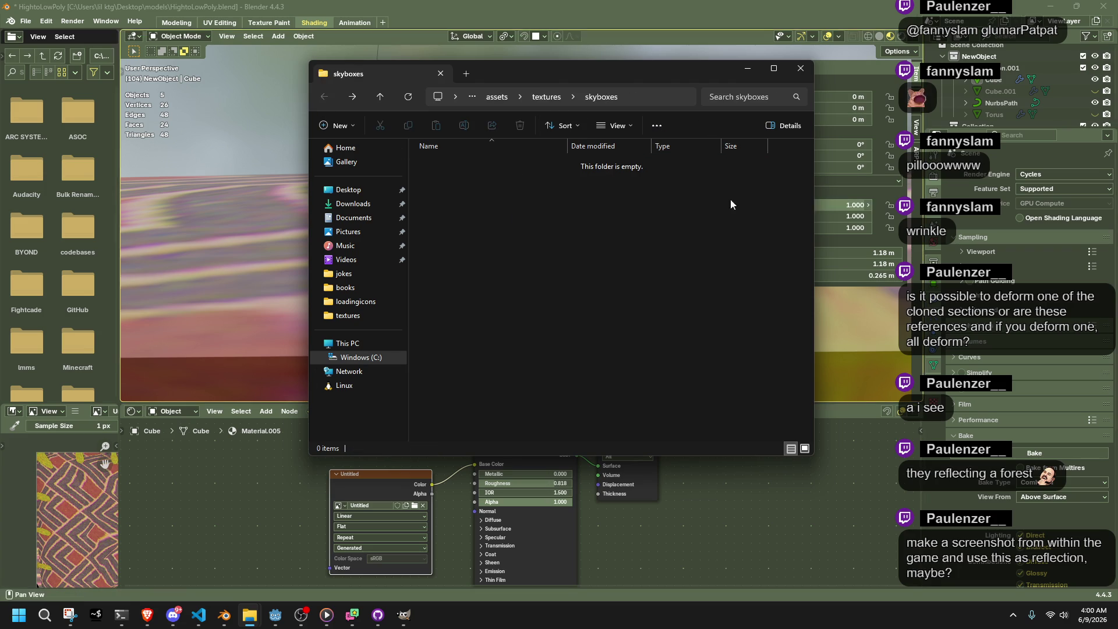
key(ctrl+z)
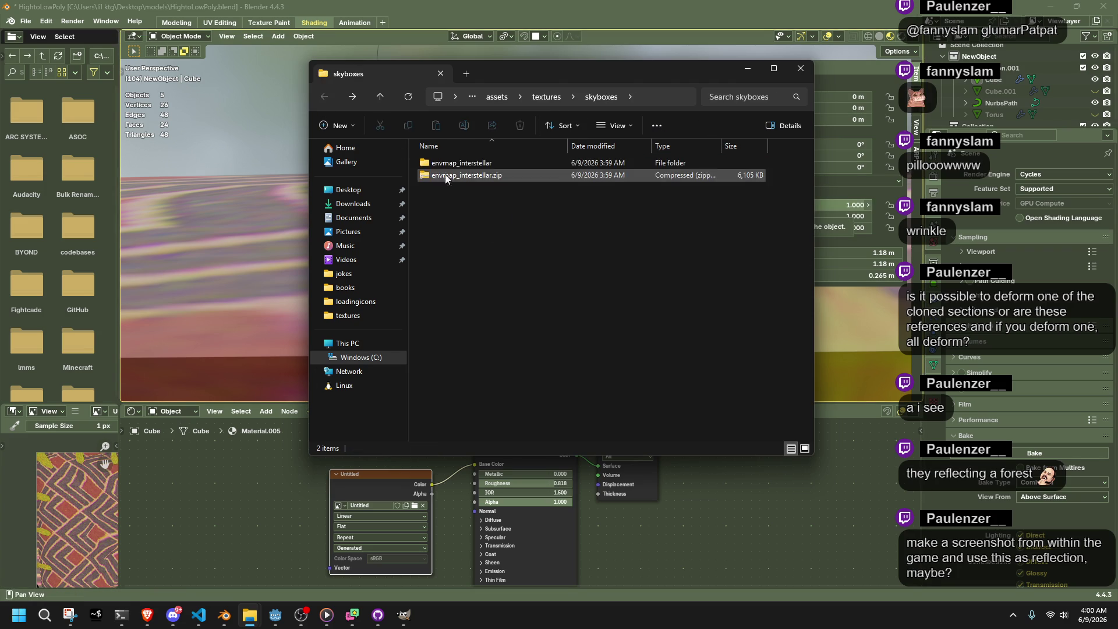
double_click(447, 163)
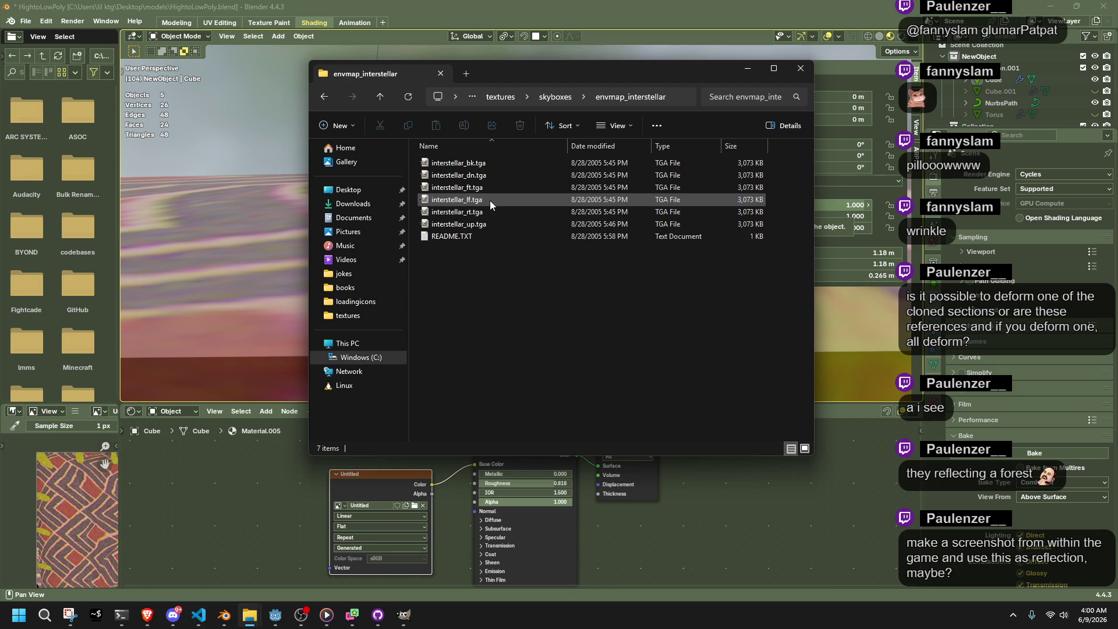
double_click(473, 164)
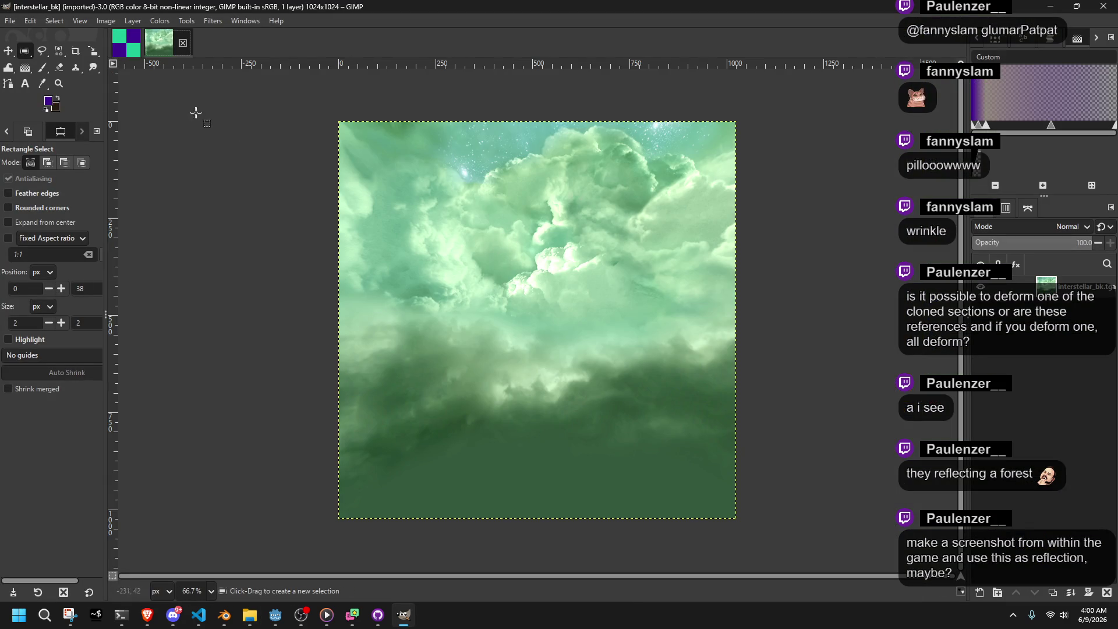
Export the image as interstellar_bk.jpg into the skyboxes folder at JPEG quality 90
click(7, 22)
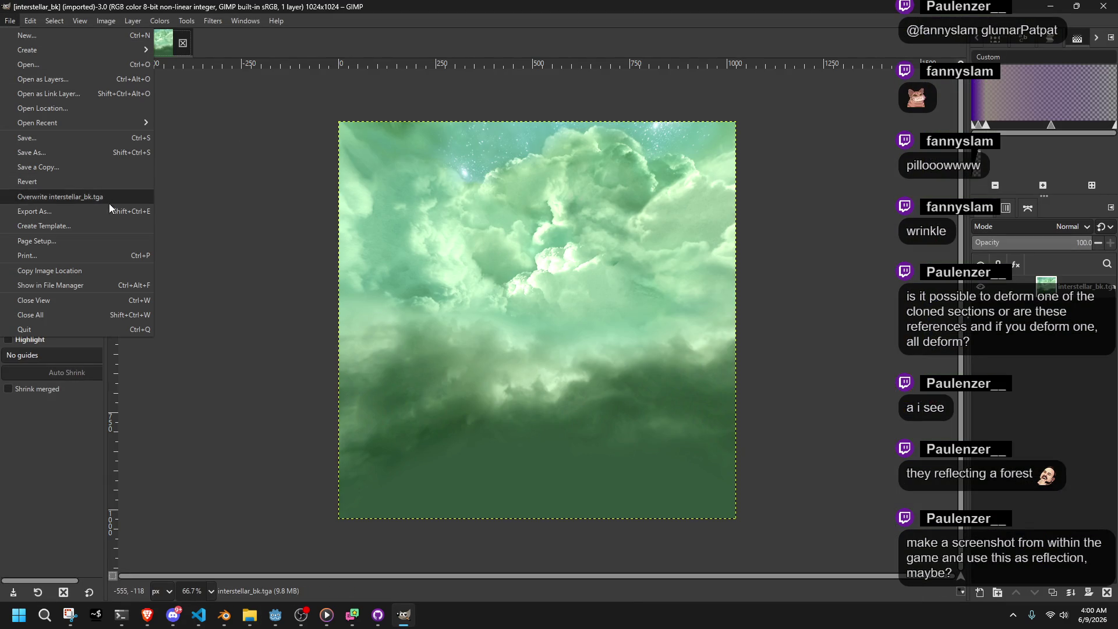
click(87, 212)
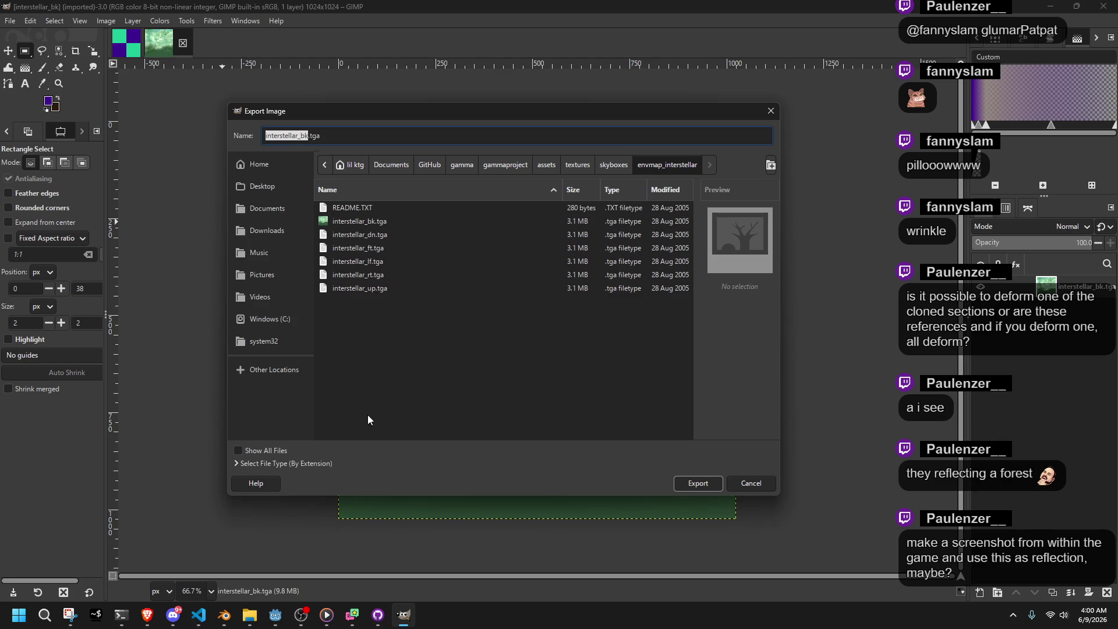
click(279, 463)
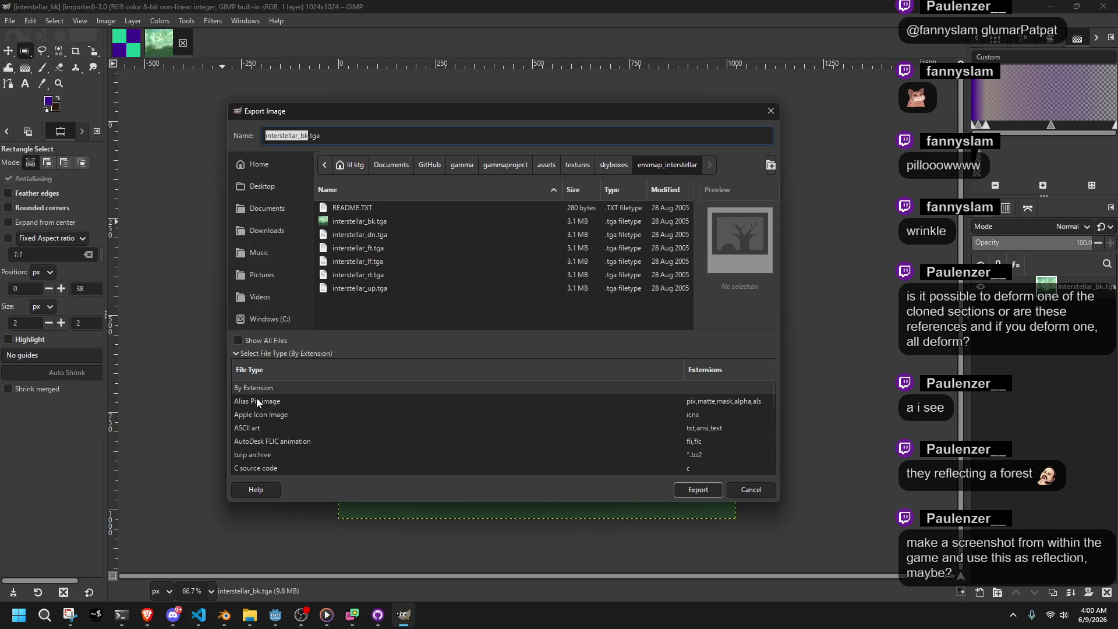
click(335, 134)
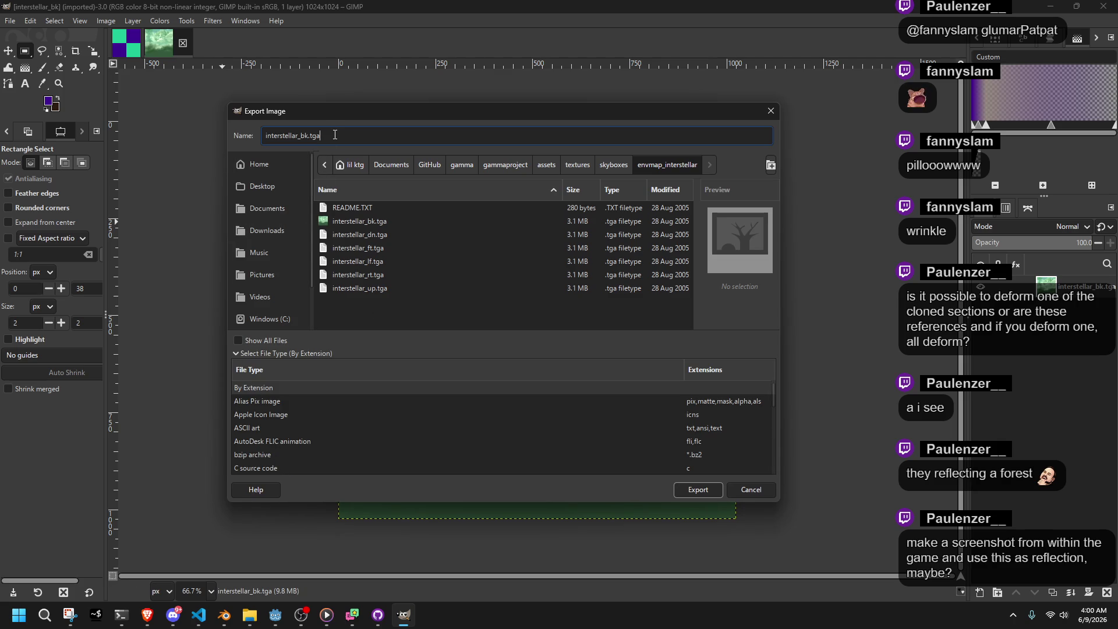
key(BackSpace)
key(BackSpace)
key(BackSpace)
text(jpg)
click(624, 165)
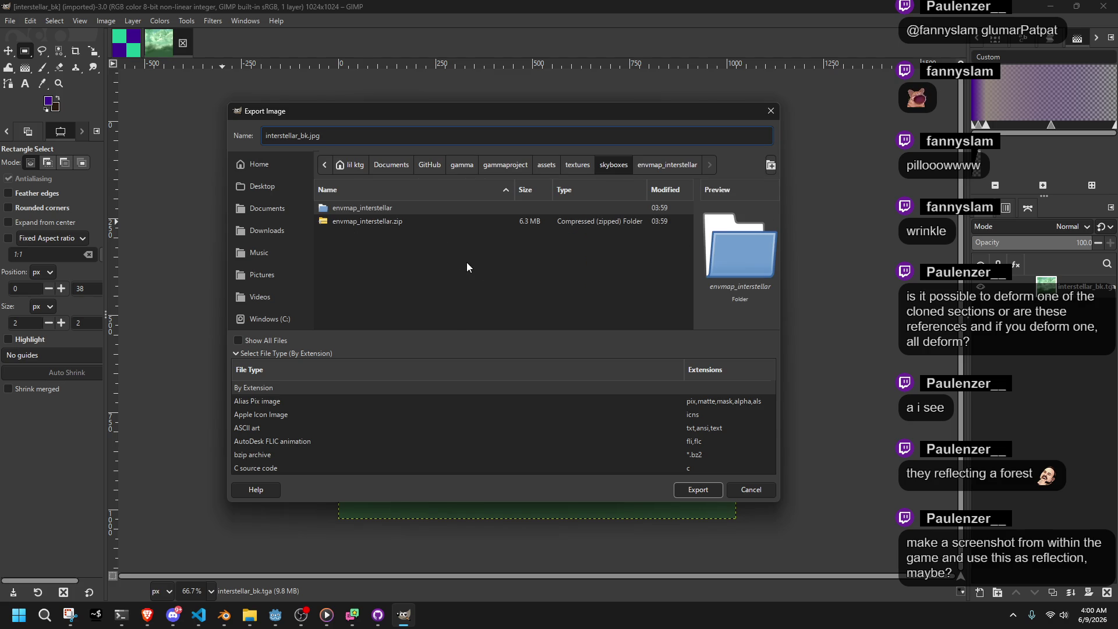
click(697, 488)
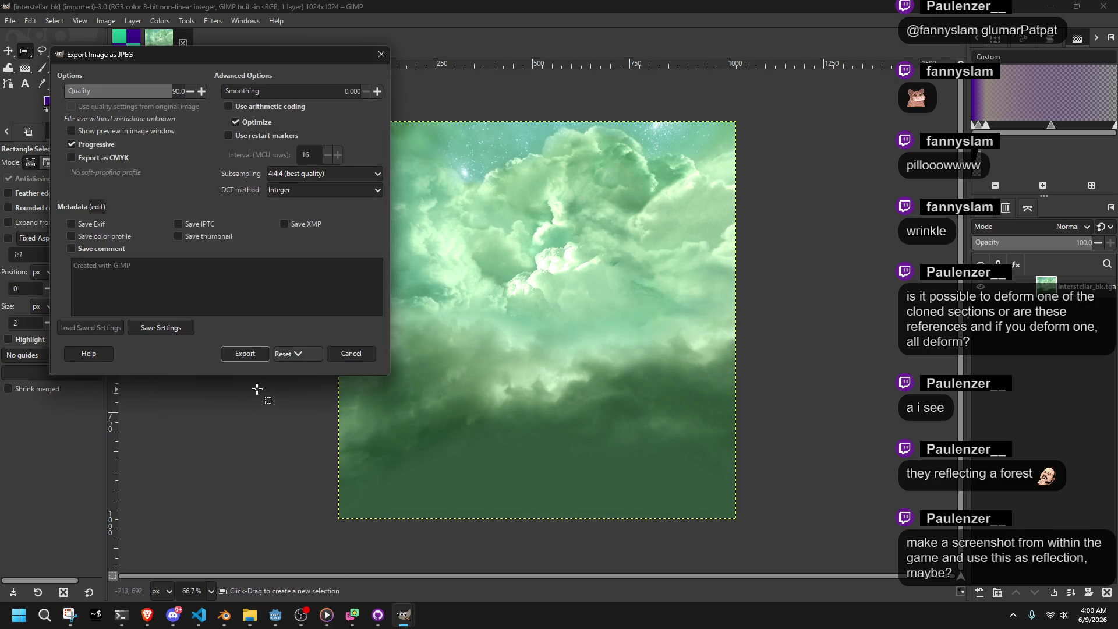
click(251, 355)
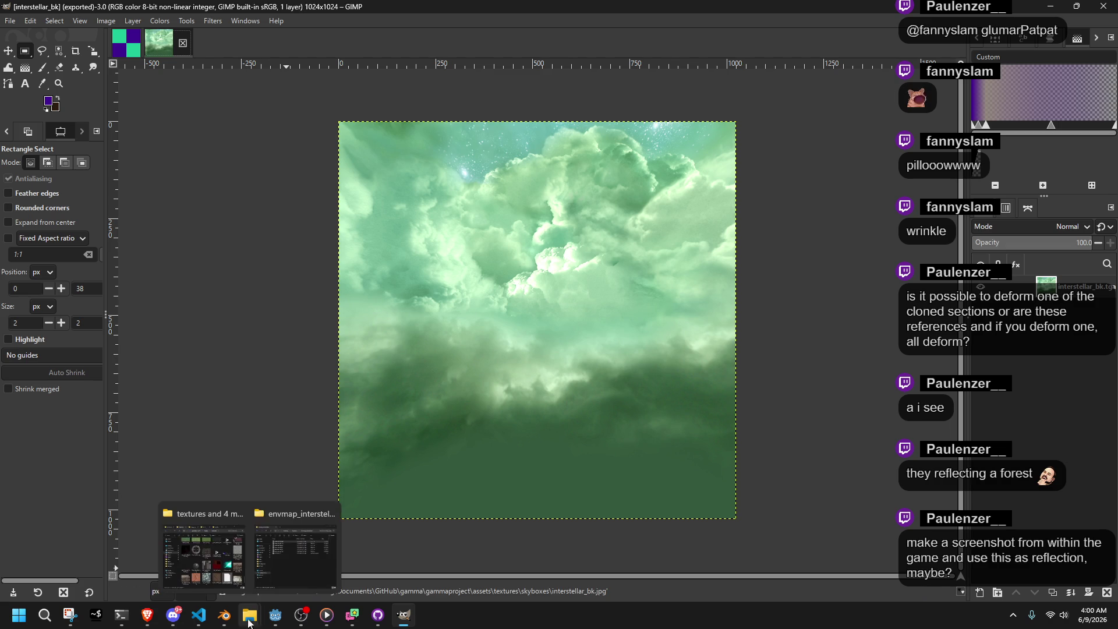
Return to the skyboxes folder in Explorer and check the new interstellar_bk.jpg file
click(269, 618)
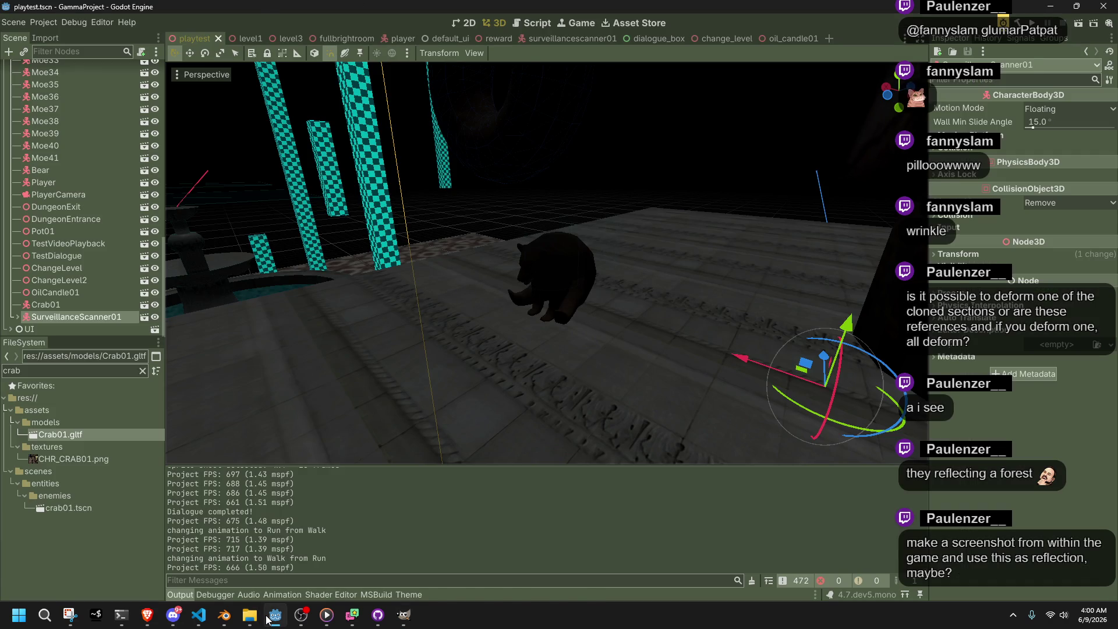
click(269, 617)
mouse_move(249, 617)
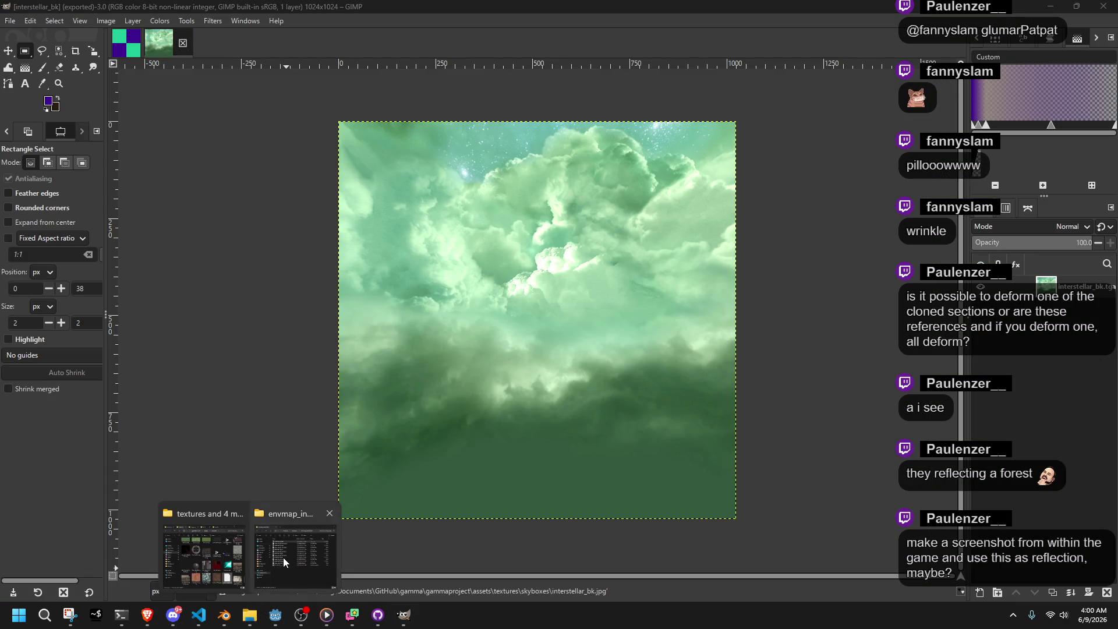
click(285, 563)
click(492, 310)
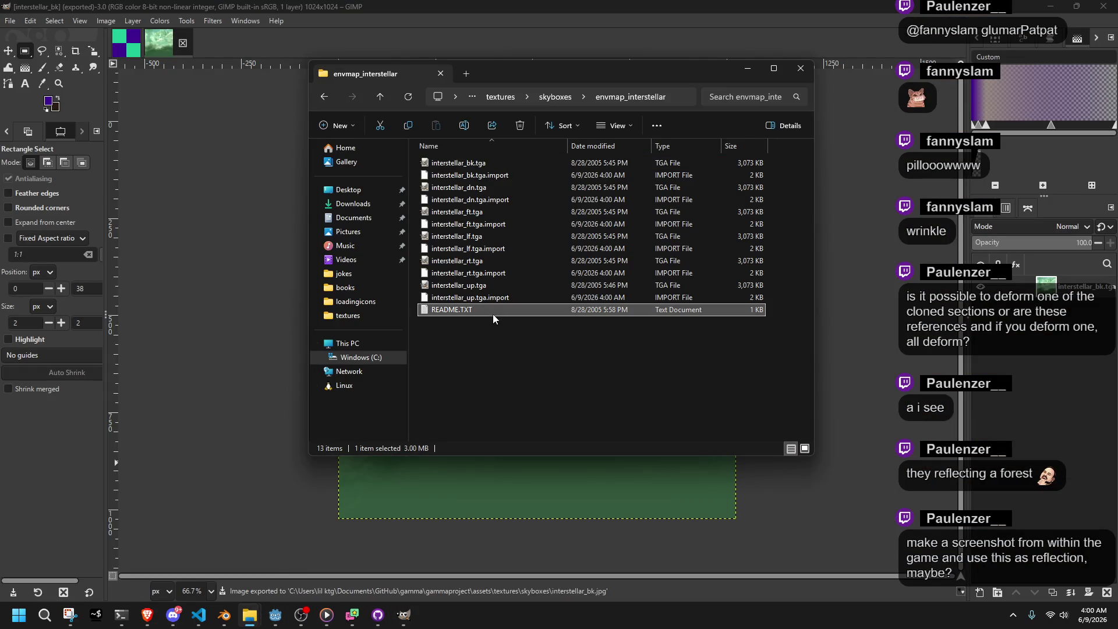
click(325, 98)
click(463, 200)
click(478, 230)
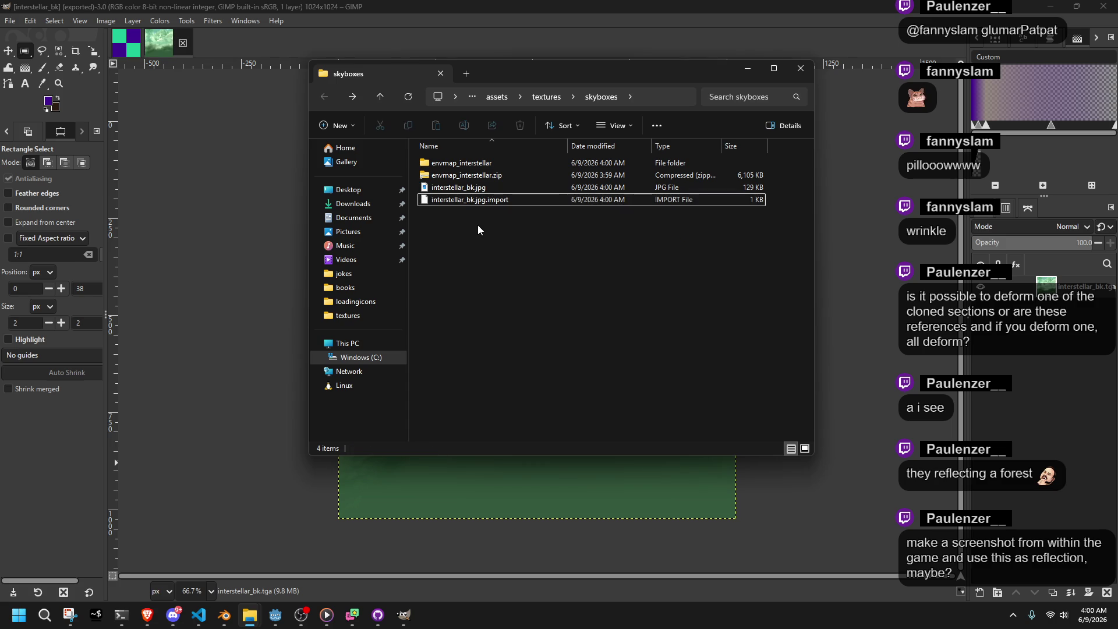
Open and close interstellar_dn and interstellar_ft in GIMP, close interstellar_bk, and return to Blender
double_click(463, 163)
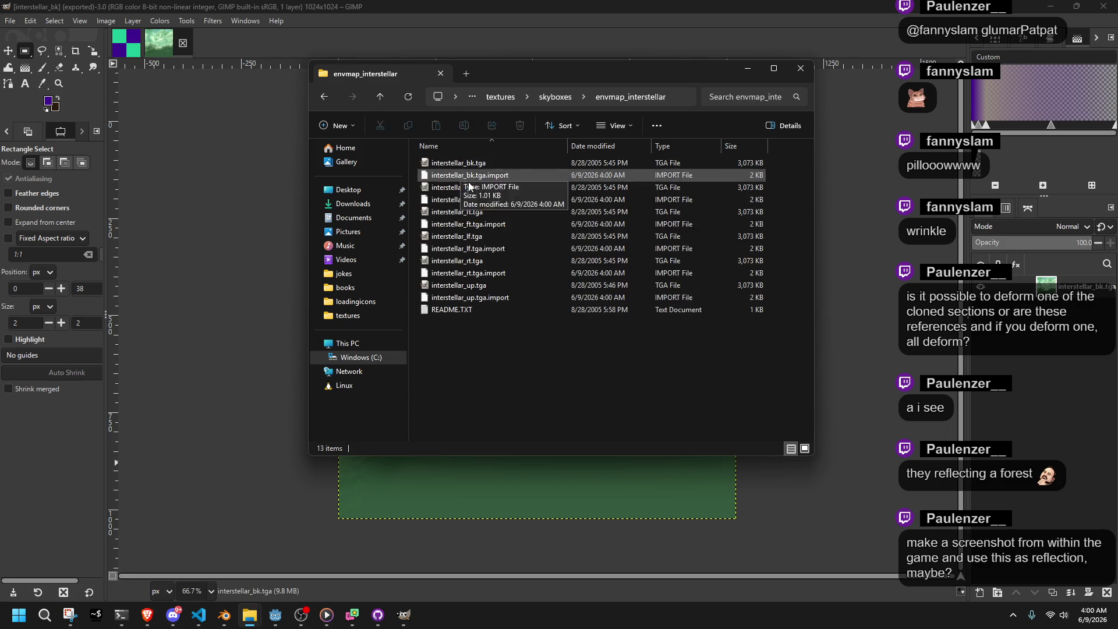
double_click(469, 186)
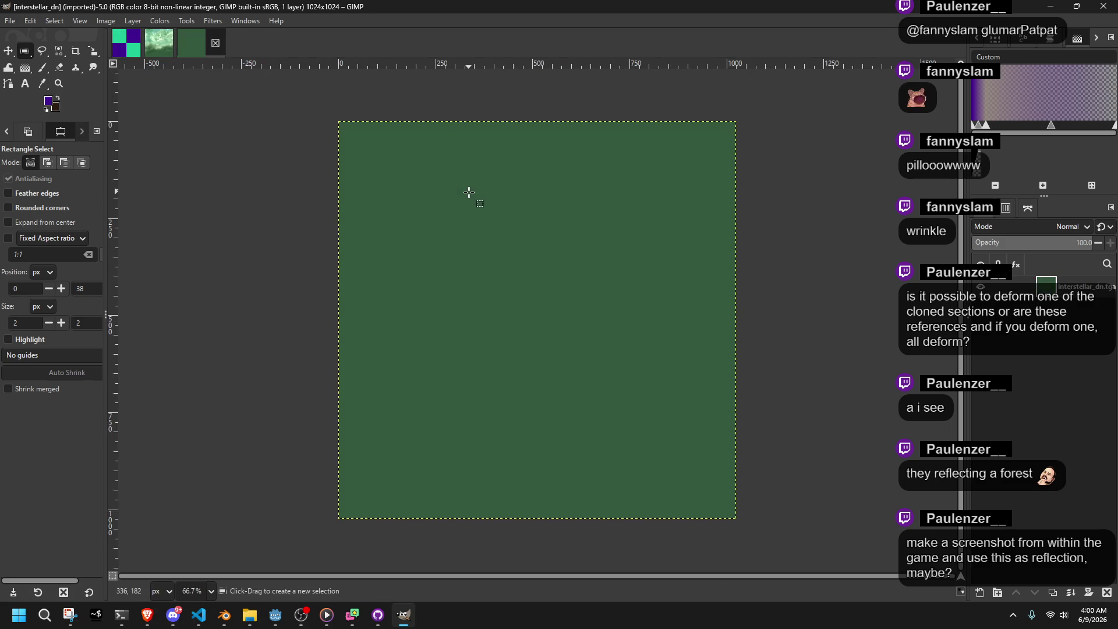
click(215, 43)
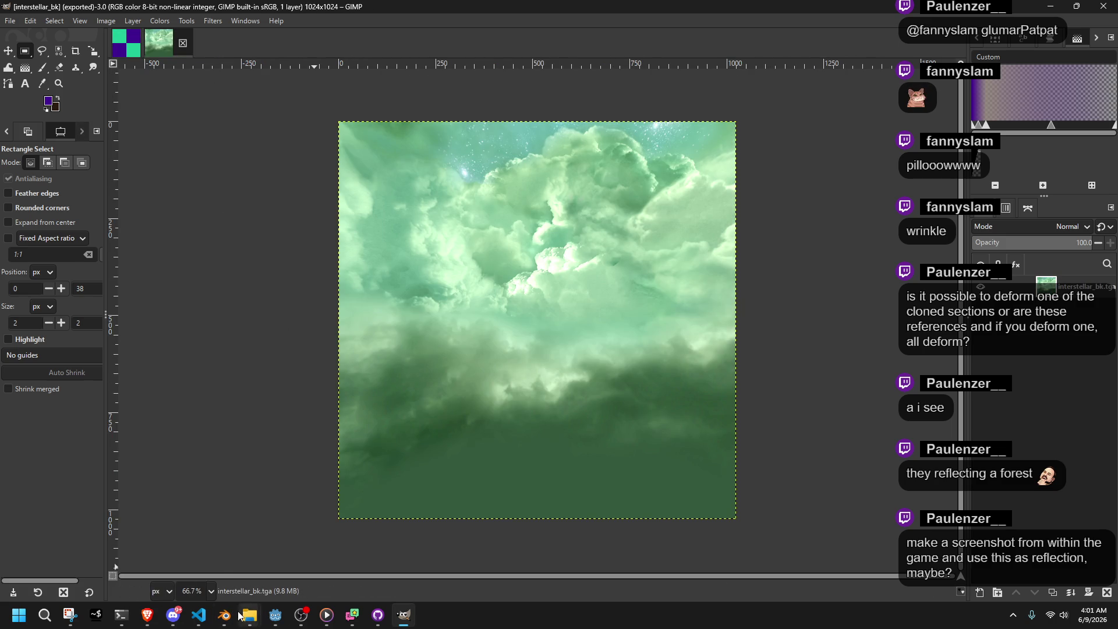
mouse_move(245, 615)
click(297, 544)
click(466, 215)
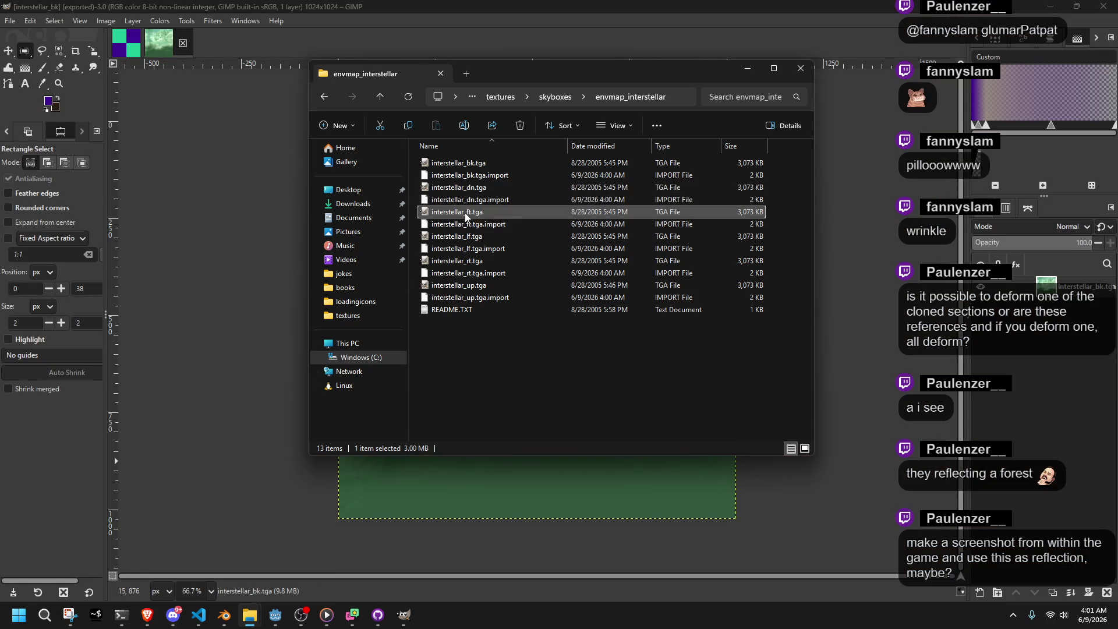
double_click(466, 213)
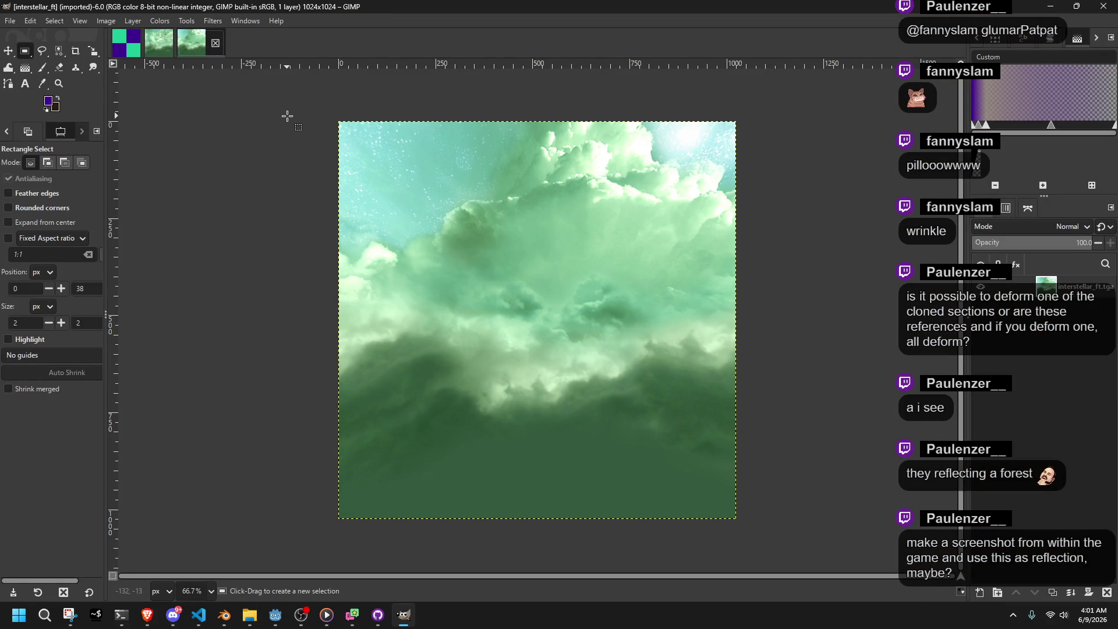
click(215, 44)
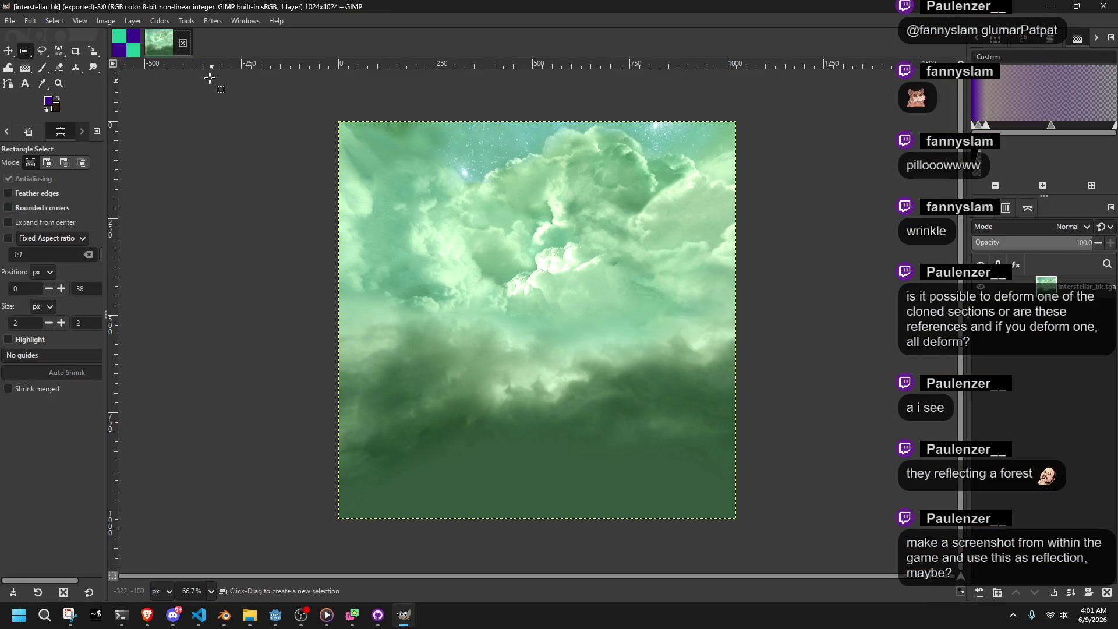
click(185, 48)
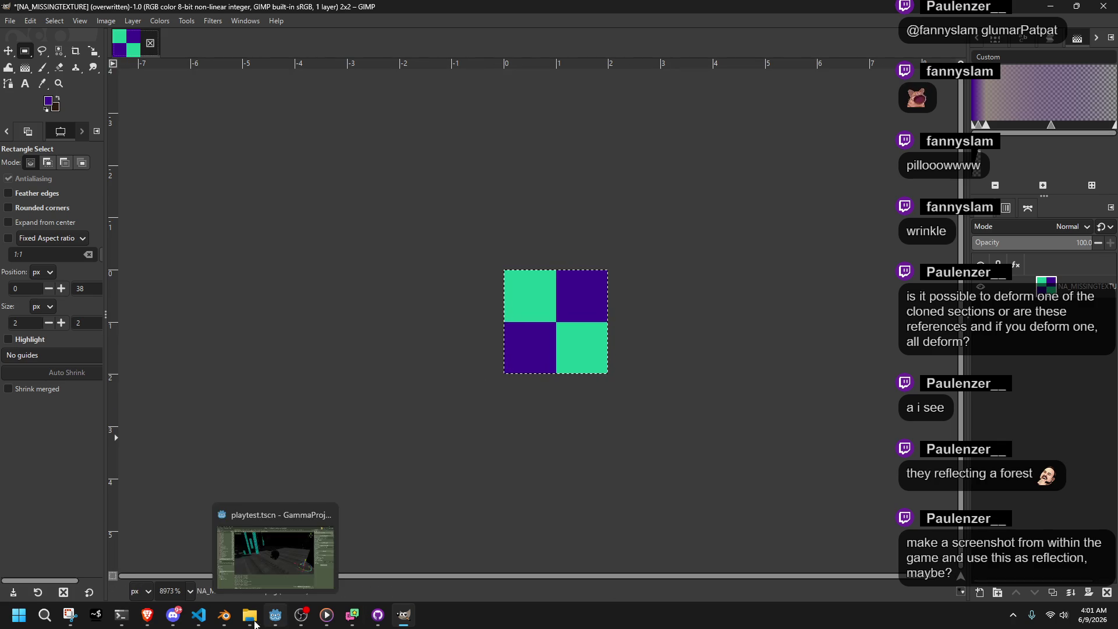
mouse_move(225, 614)
click(263, 563)
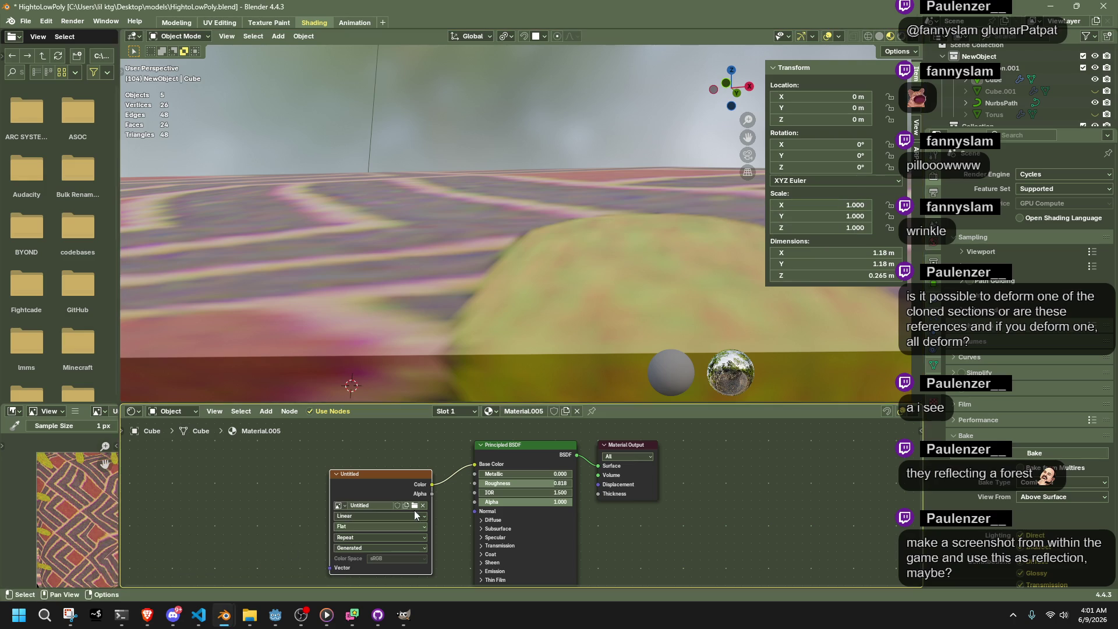
Feed the world colour an Image Texture loading interstellar_bk.jpg from textures/skyboxes
click(933, 240)
click(1028, 247)
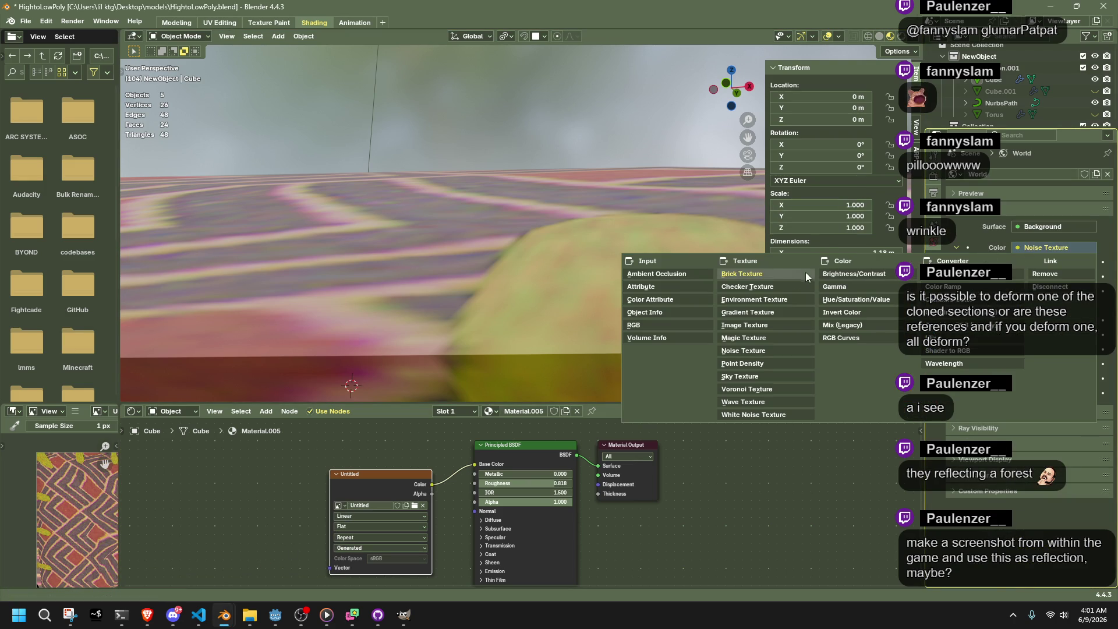
click(745, 325)
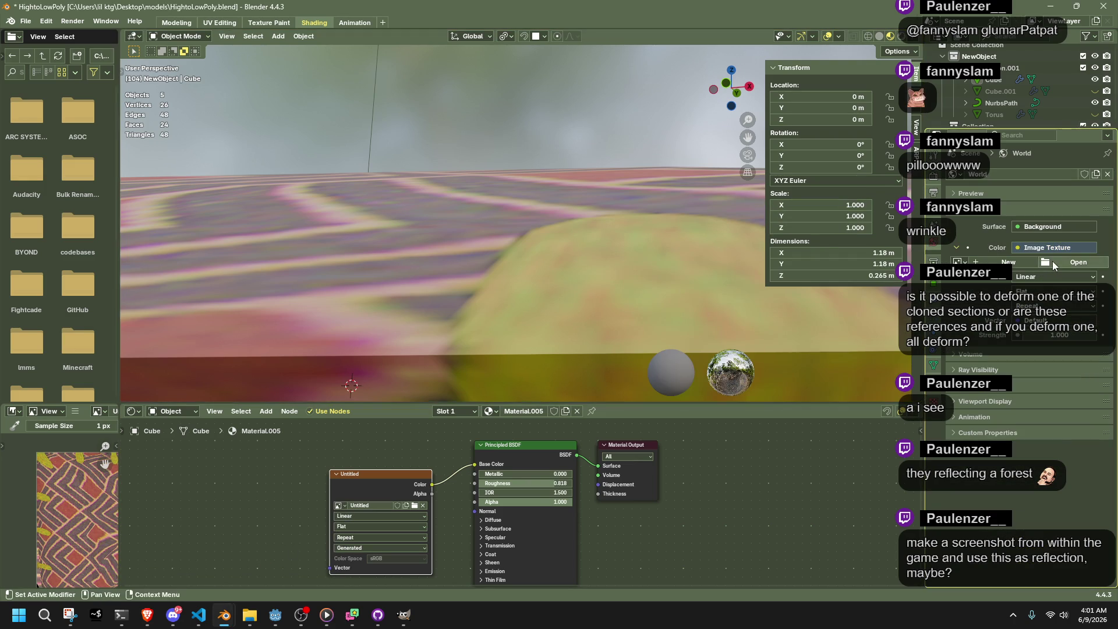
click(1074, 262)
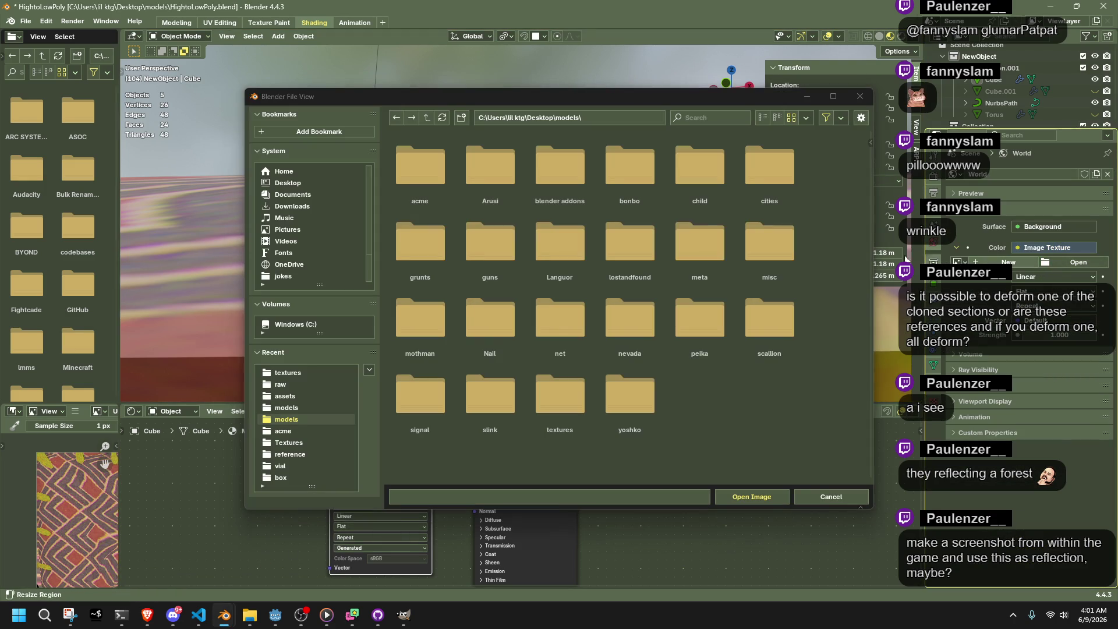
click(291, 373)
double_click(547, 176)
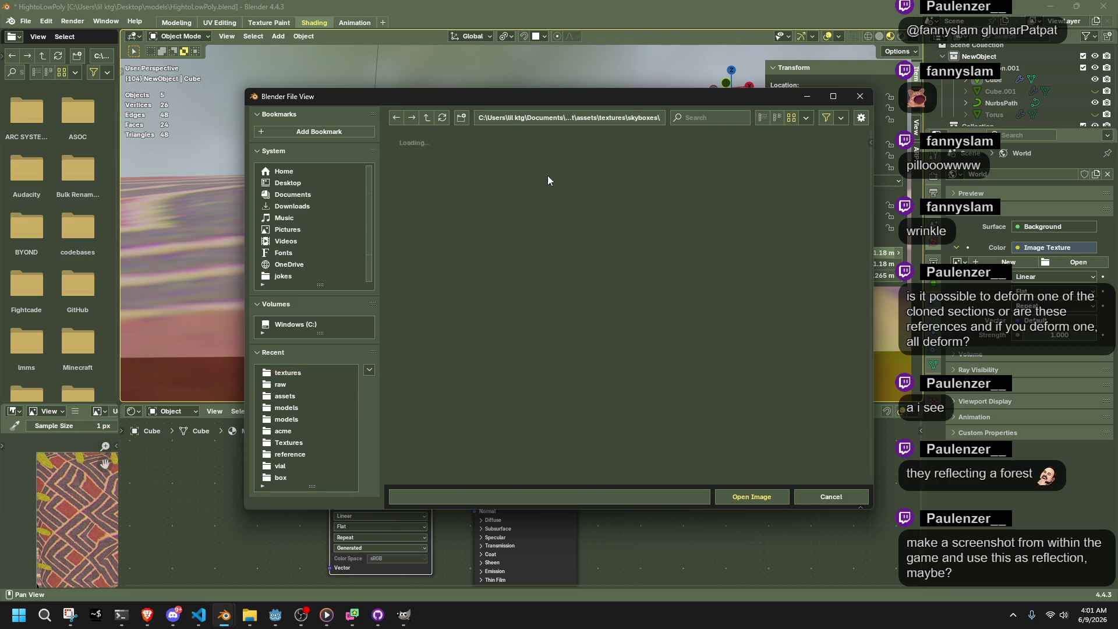
double_click(501, 176)
Preview the cushion in Rendered shading from a close angled view
scroll(510, 195, down, 5)
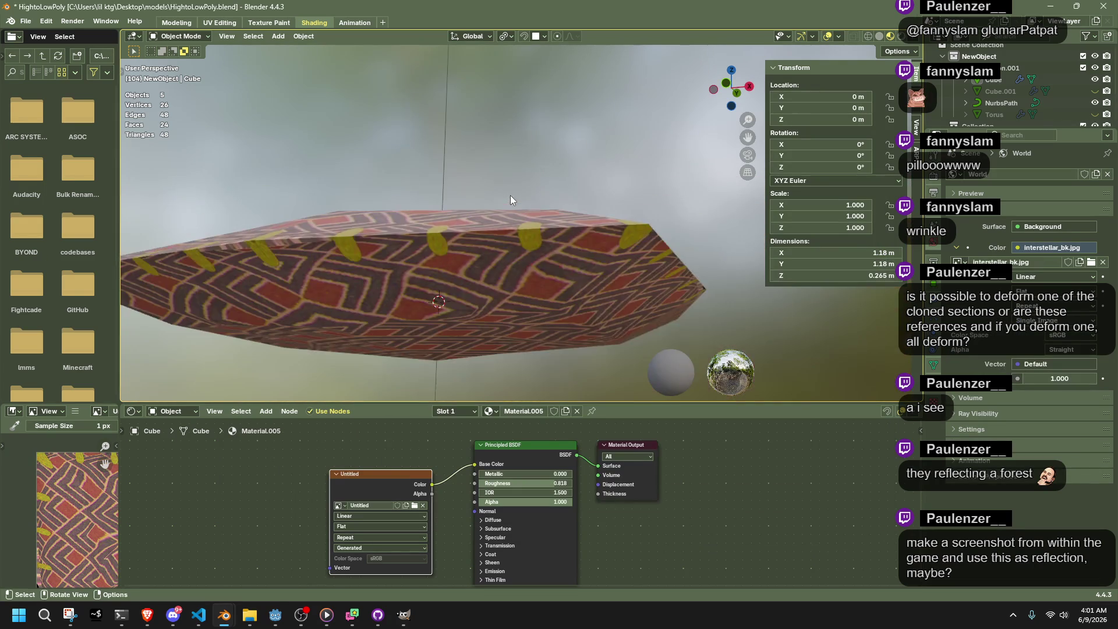
mouse_move(510, 194)
middle_down()
mouse_move(478, 237)
mouse_move(695, 117)
middle_up()
click(900, 39)
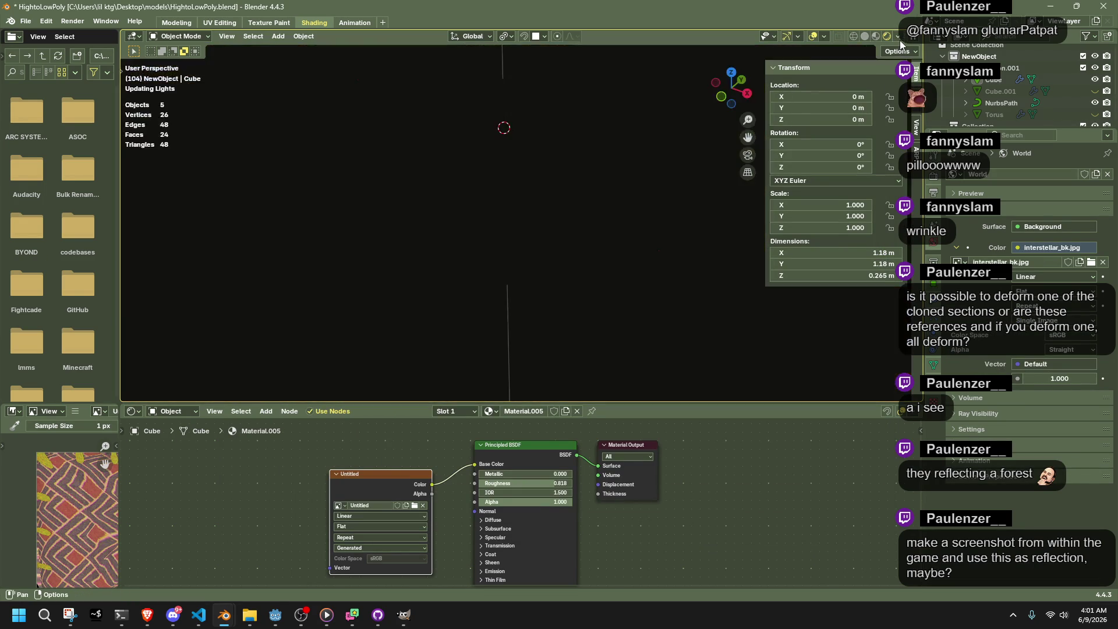
mouse_move(664, 169)
middle_down()
mouse_move(641, 124)
mouse_move(645, 60)
mouse_move(815, 381)
mouse_move(749, 154)
mouse_move(631, 159)
middle_up()
Browse Explorer to assets/textures/skyboxes, view interstellar_bk.jpg, then minimize Explorer
mouse_move(249, 614)
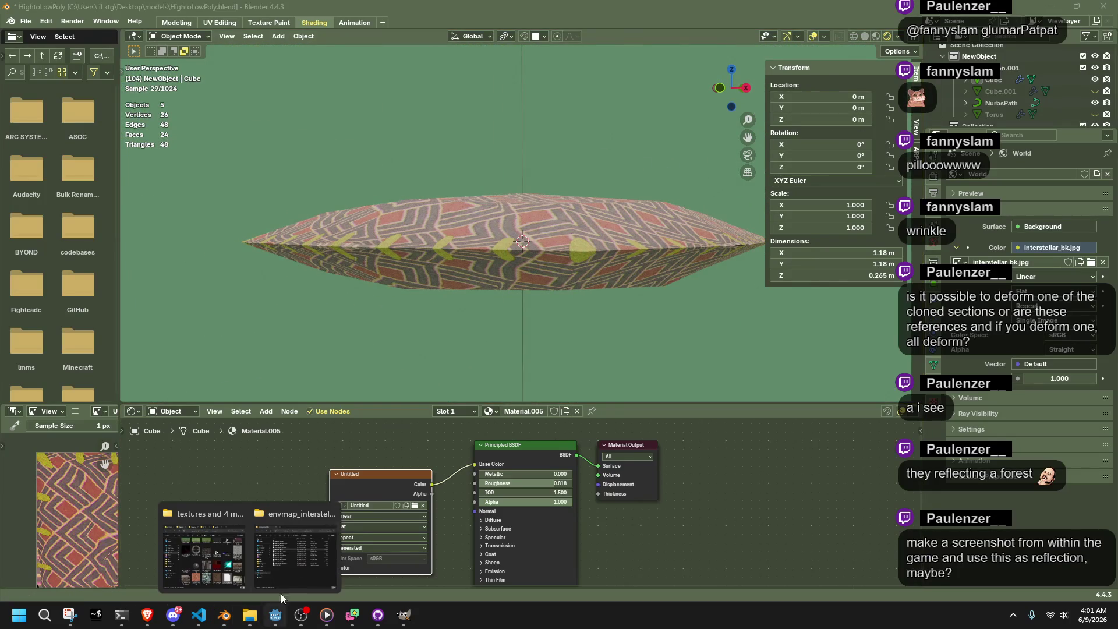
click(295, 575)
click(541, 90)
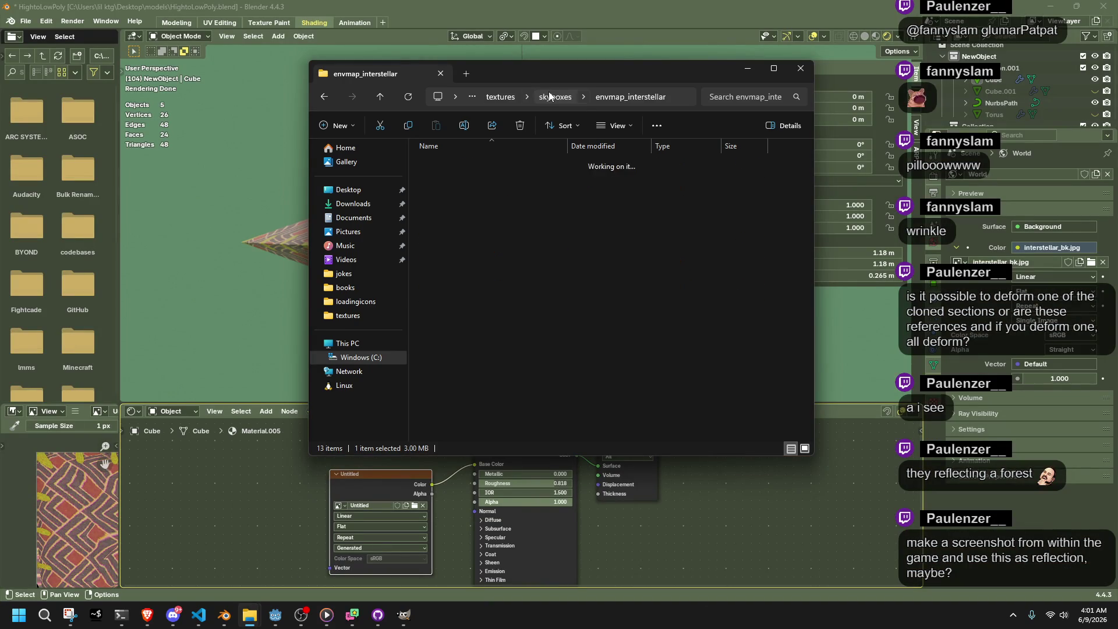
click(505, 99)
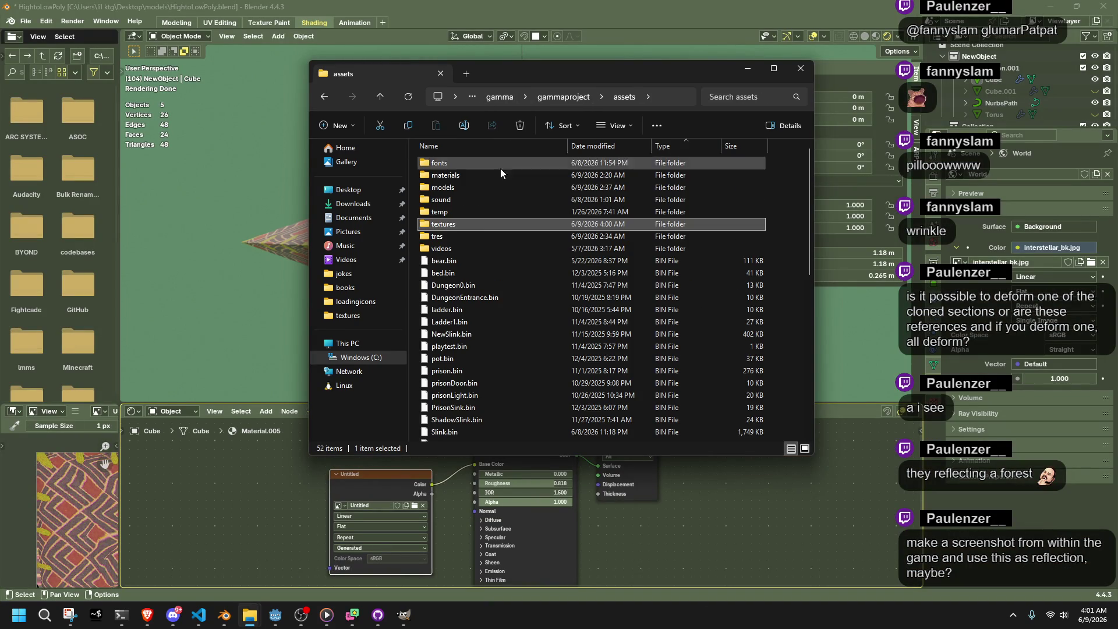
double_click(460, 227)
double_click(474, 185)
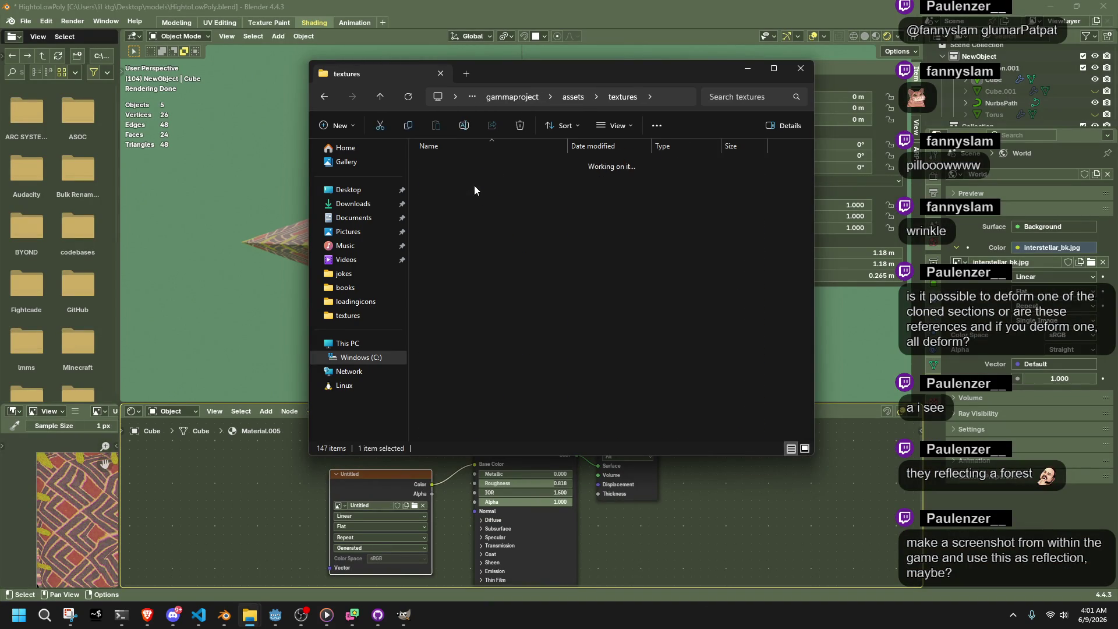
double_click(473, 187)
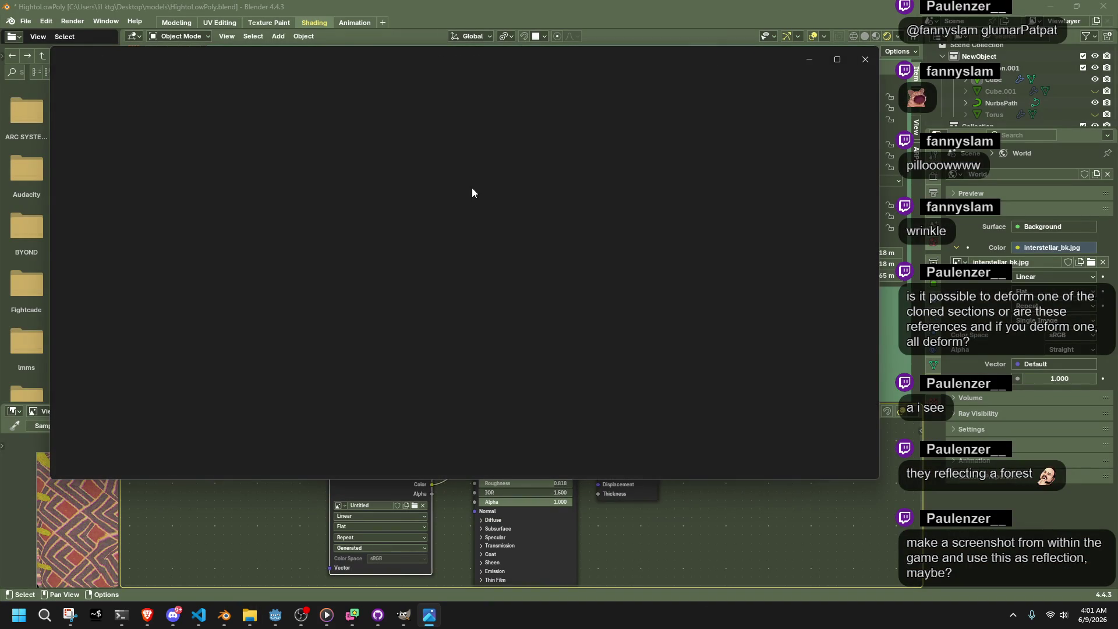
click(871, 59)
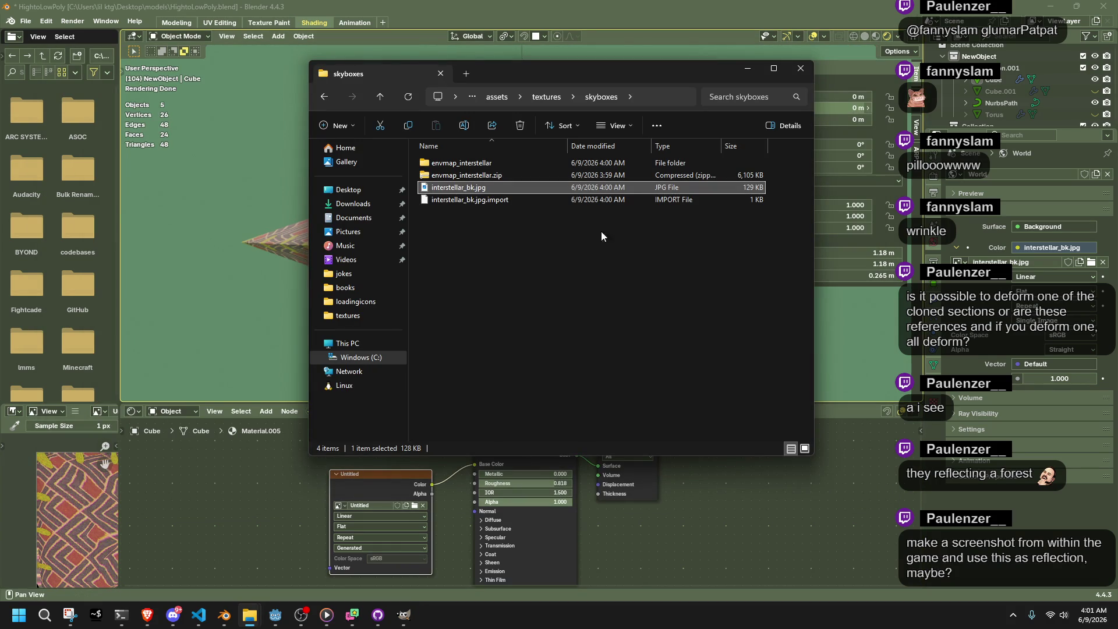
click(744, 68)
middle_drag(592, 236, 869, 337)
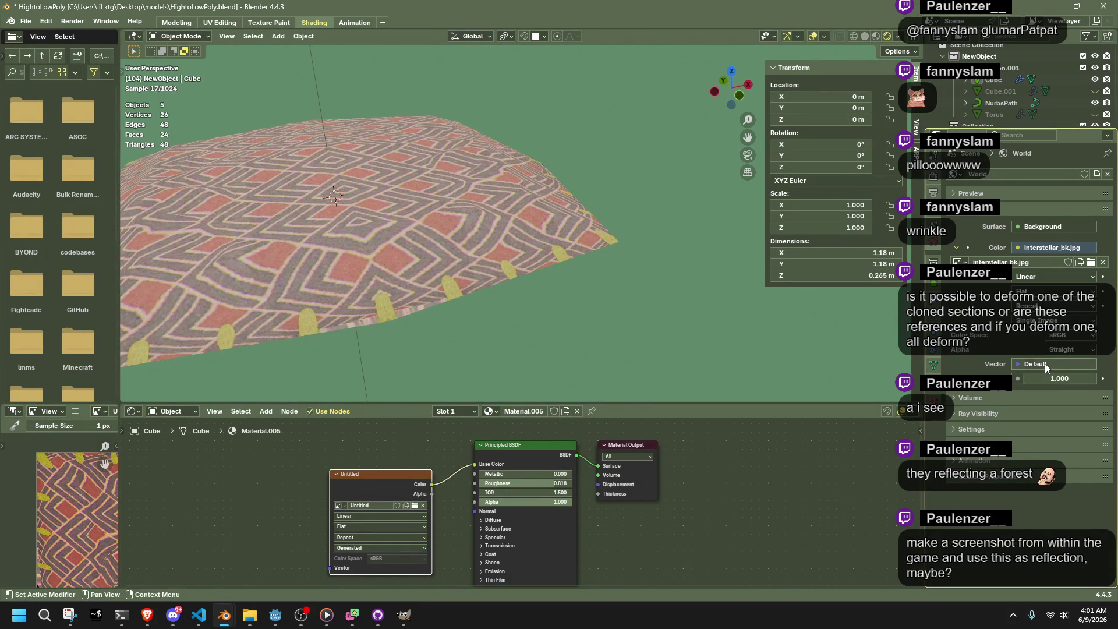
Reset the world strength to 1.000 and switch the image projection from Box to Sphere
mouse_move(1058, 376)
mouse_down()
mouse_move(1025, 376)
mouse_move(1072, 376)
mouse_up()
click(1060, 378)
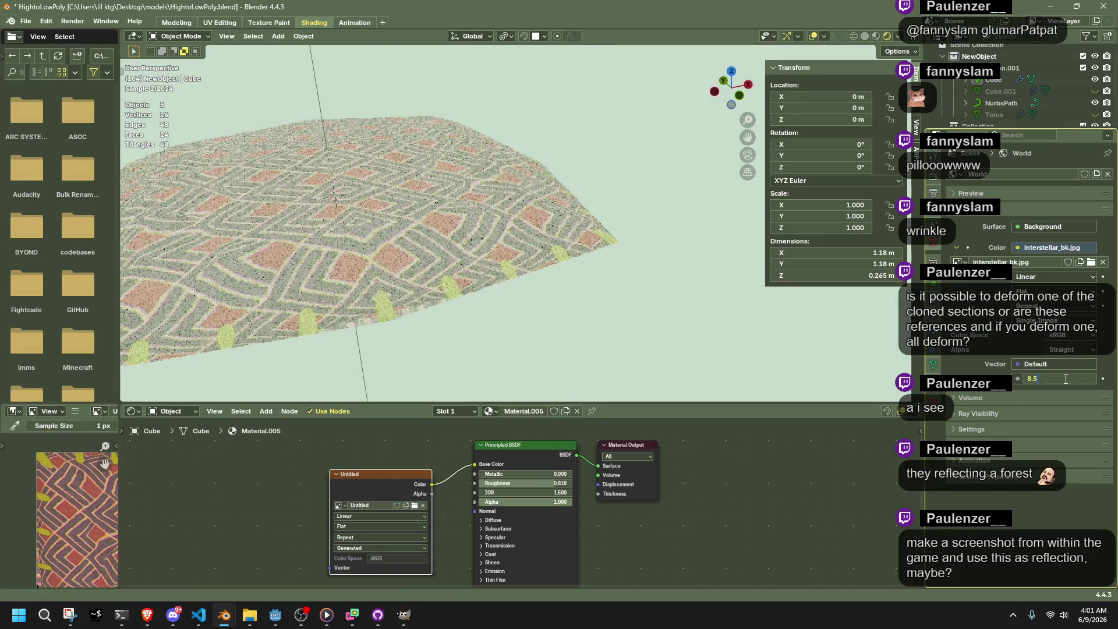
text(1)
key(Return)
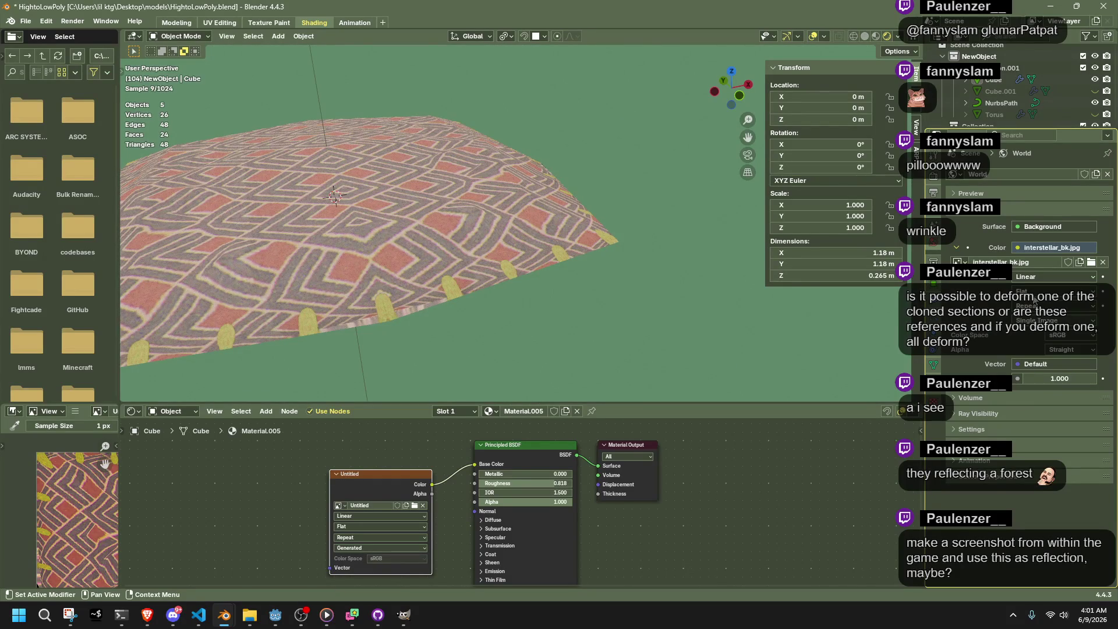
click(1039, 292)
click(1040, 335)
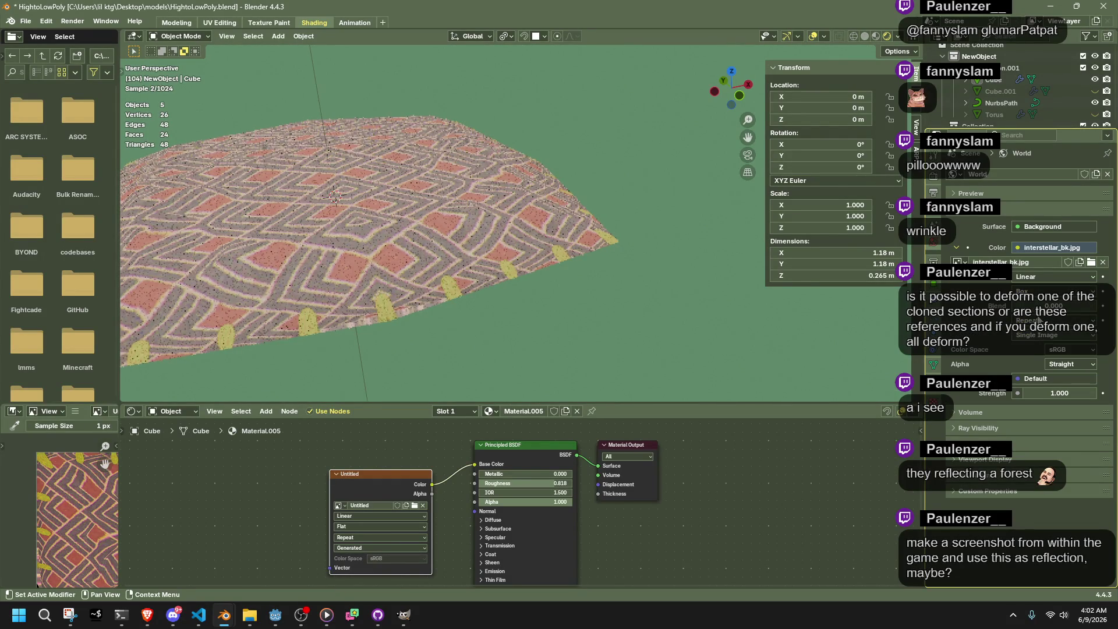
mouse_move(670, 192)
middle_down()
mouse_move(705, 176)
mouse_move(676, 118)
mouse_move(838, 262)
middle_up()
click(1053, 292)
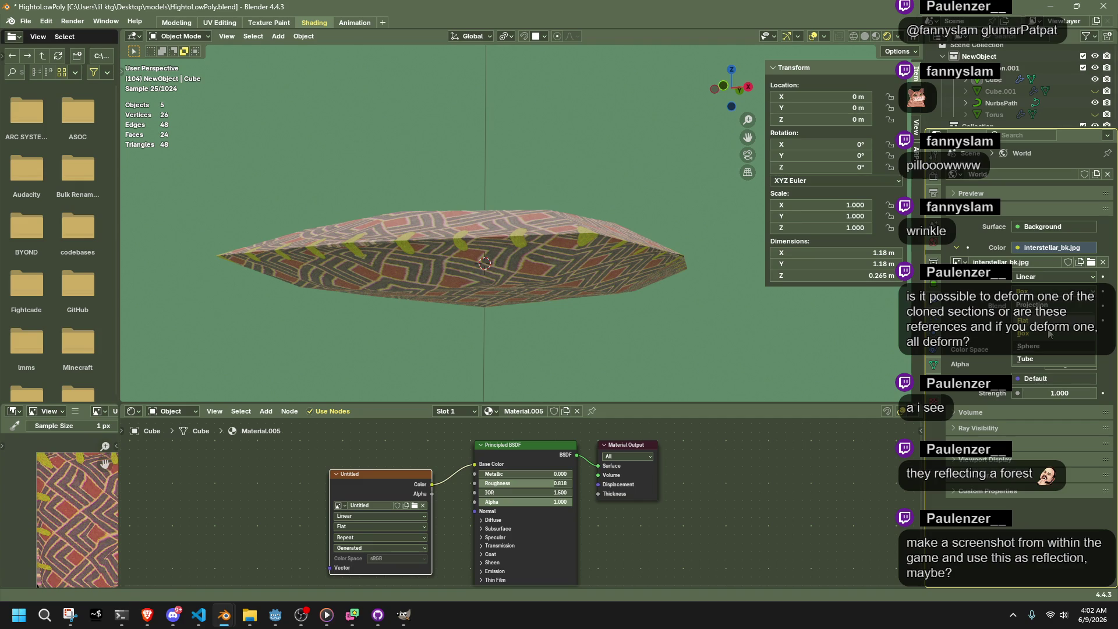
click(1053, 350)
middle_drag(688, 145, 704, 172)
scroll(704, 172, up, 4)
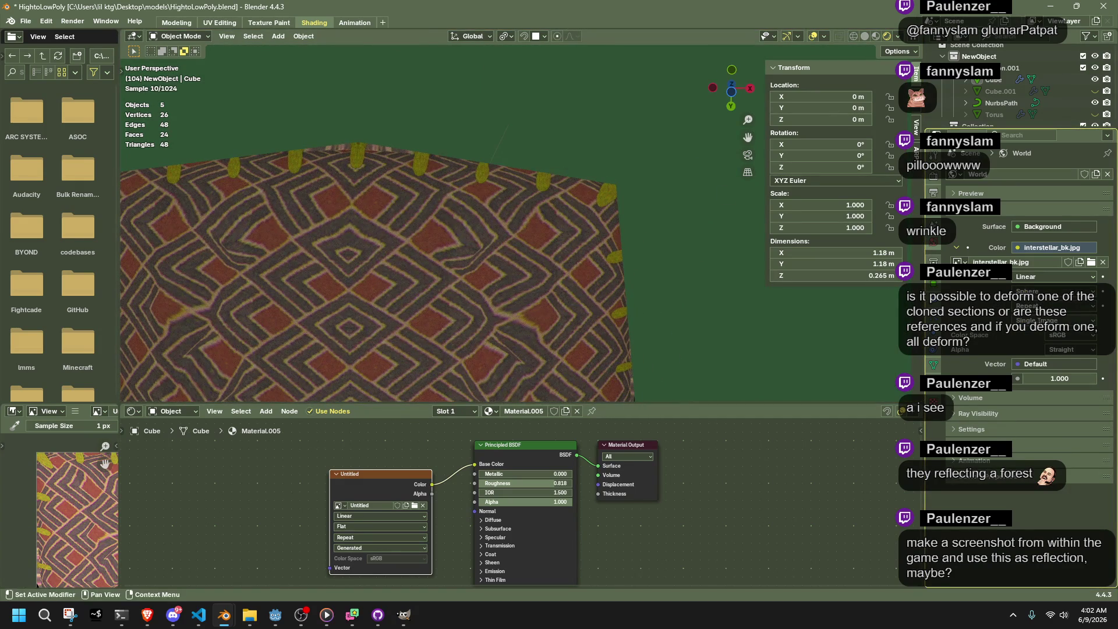
Try Extend and Clip image extensions, settle on Repeat, and set interpolation to Closest
click(1053, 321)
click(1033, 308)
click(1033, 309)
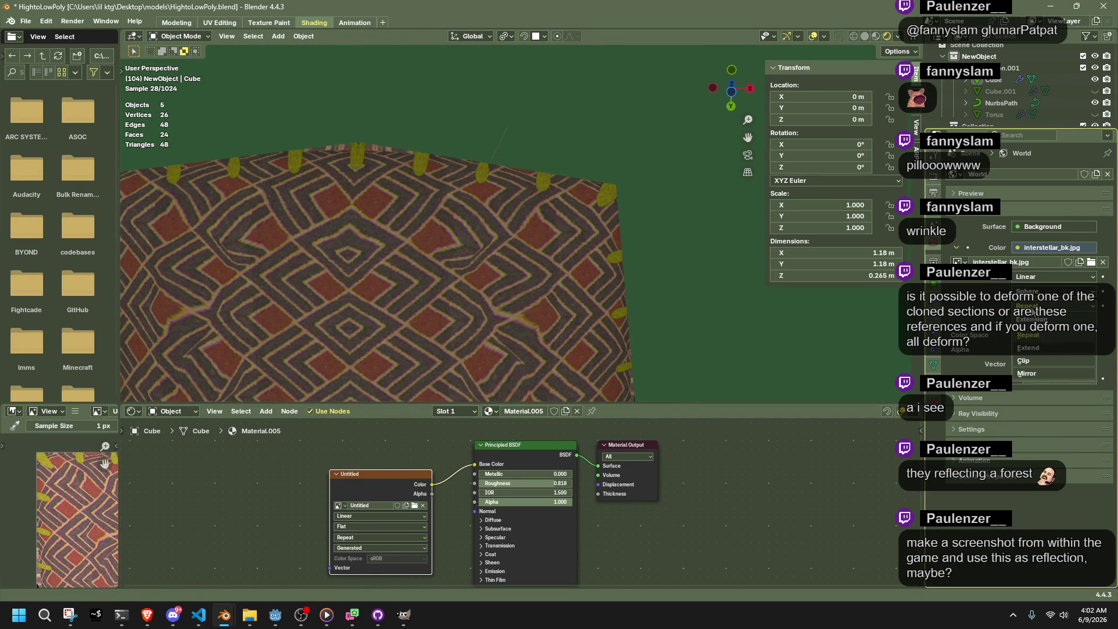
click(1028, 348)
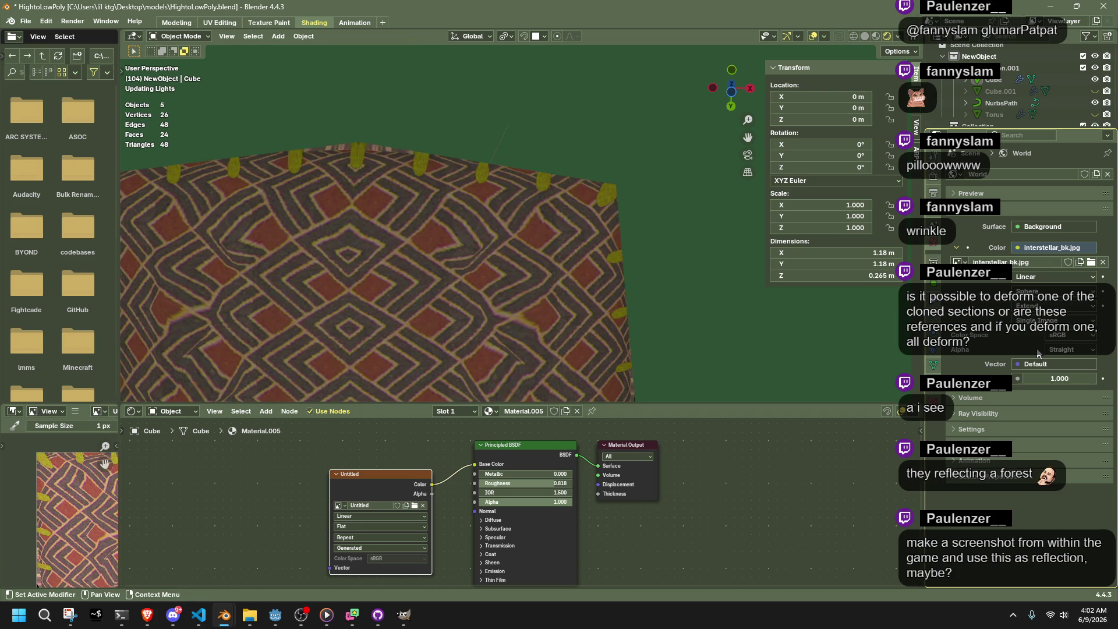
click(1032, 305)
click(1050, 359)
click(1032, 305)
click(1028, 335)
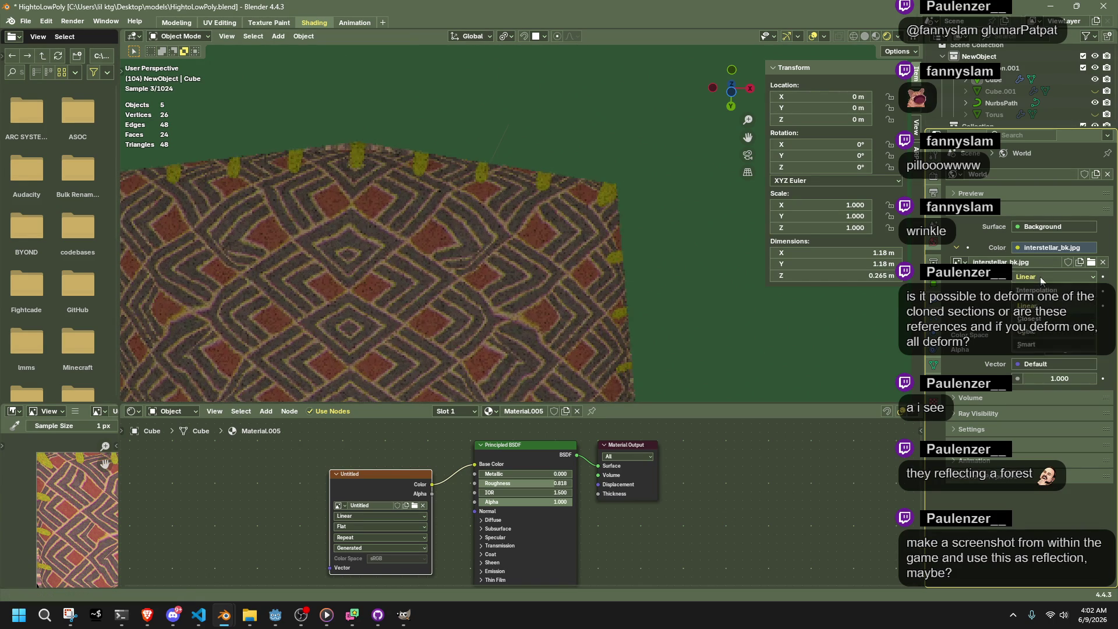
click(1040, 277)
click(1037, 286)
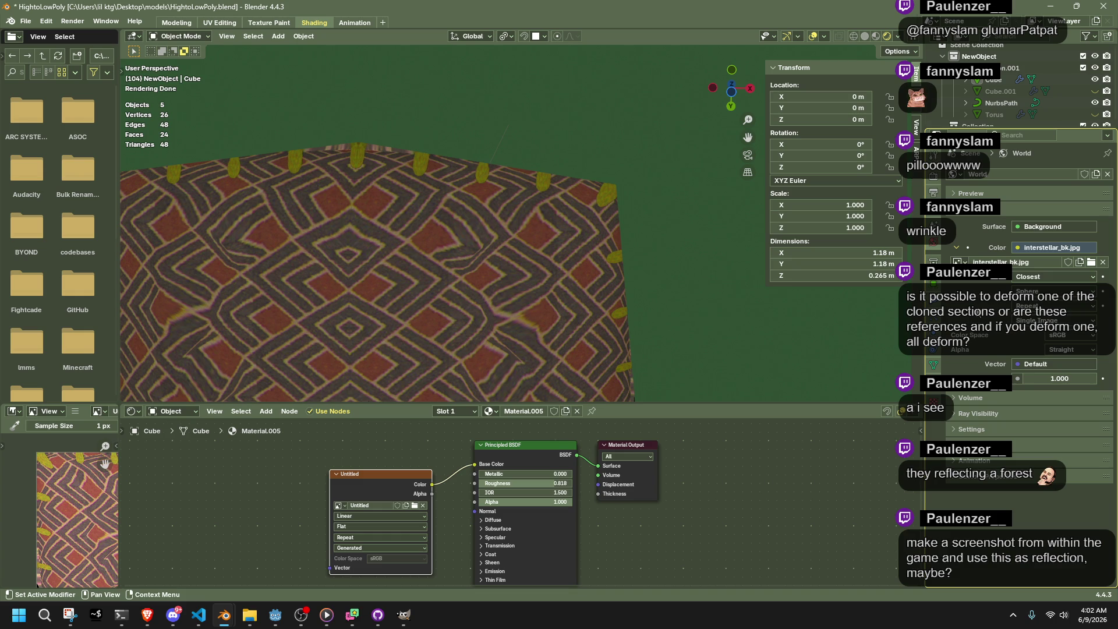
key(alt+Tab)
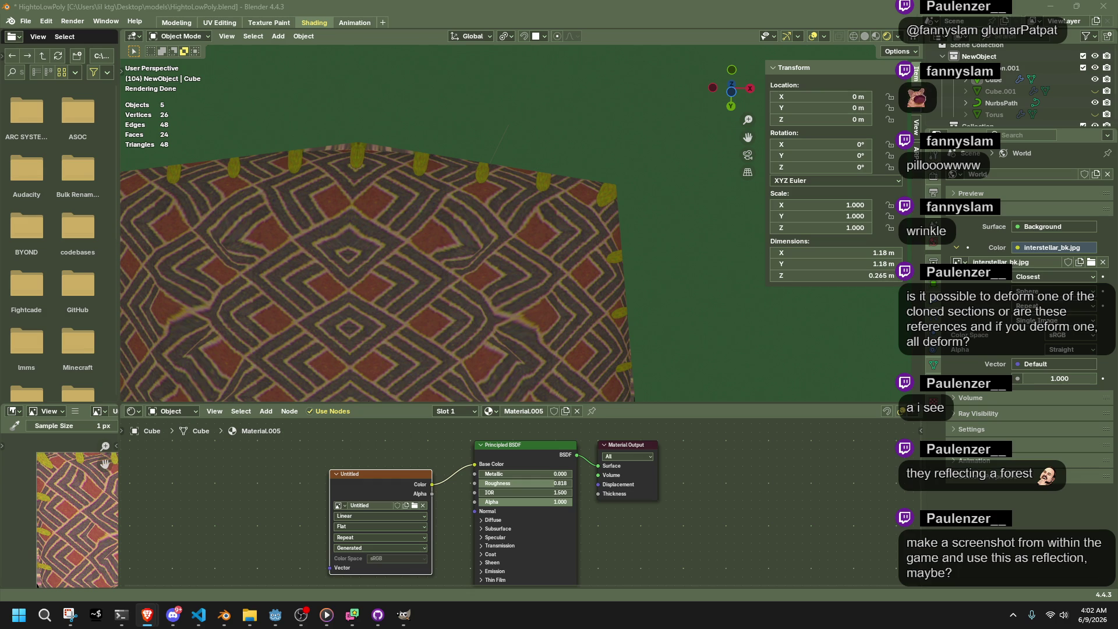
Replace the world colour's image texture with a Sky Texture set to Hosek / Wilkie
click(1046, 249)
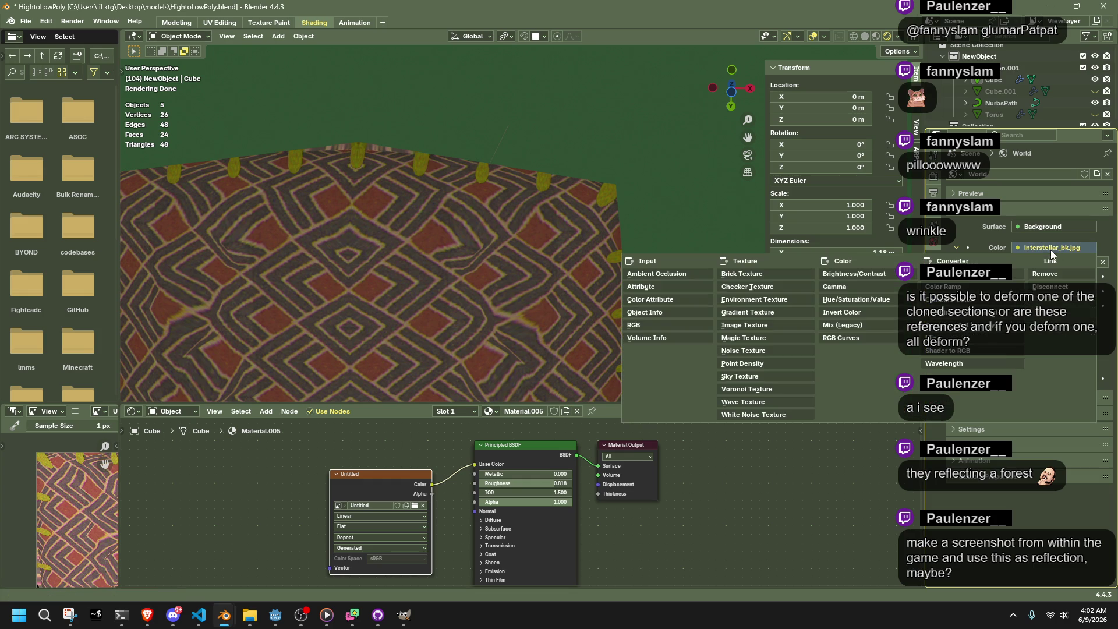
click(744, 325)
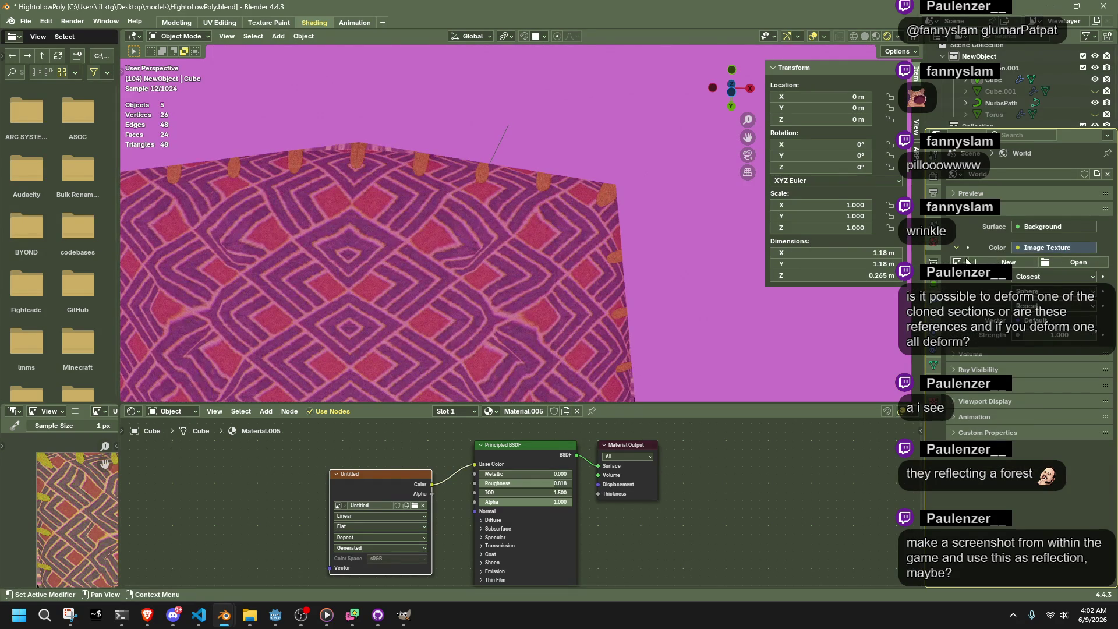
click(1061, 247)
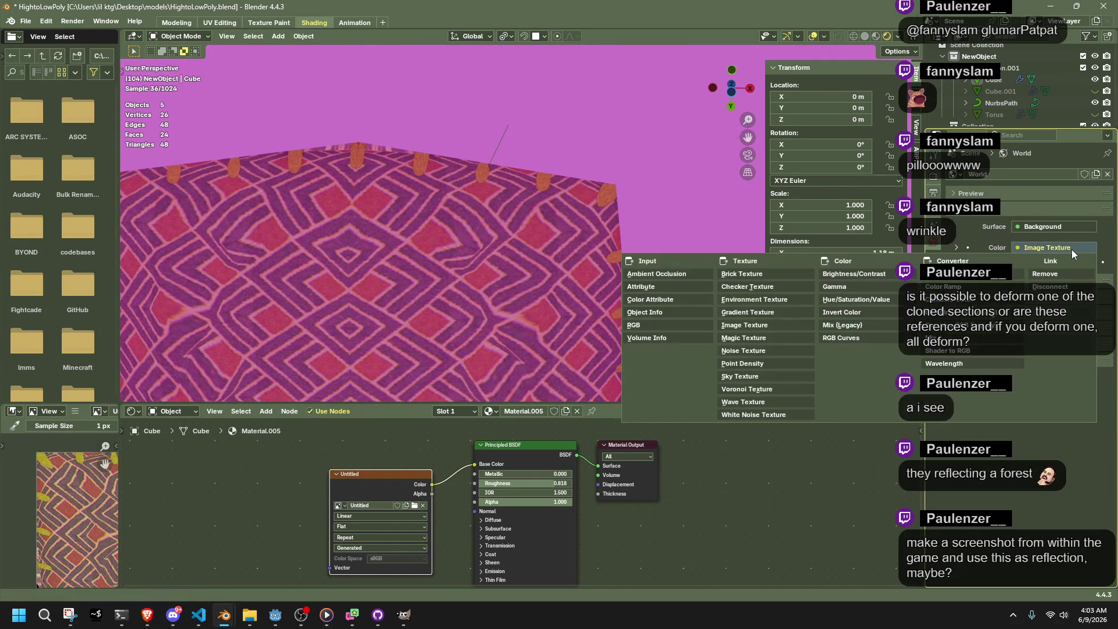
click(774, 374)
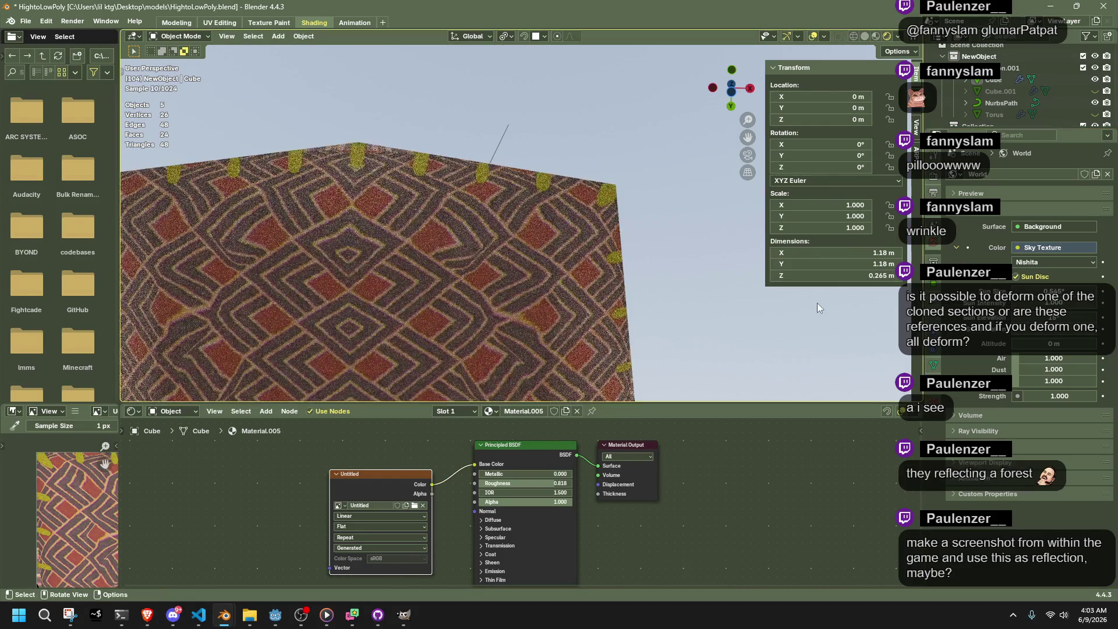
mouse_move(816, 303)
middle_down()
mouse_move(732, 306)
mouse_move(614, 66)
mouse_move(623, 84)
mouse_move(883, 145)
middle_up()
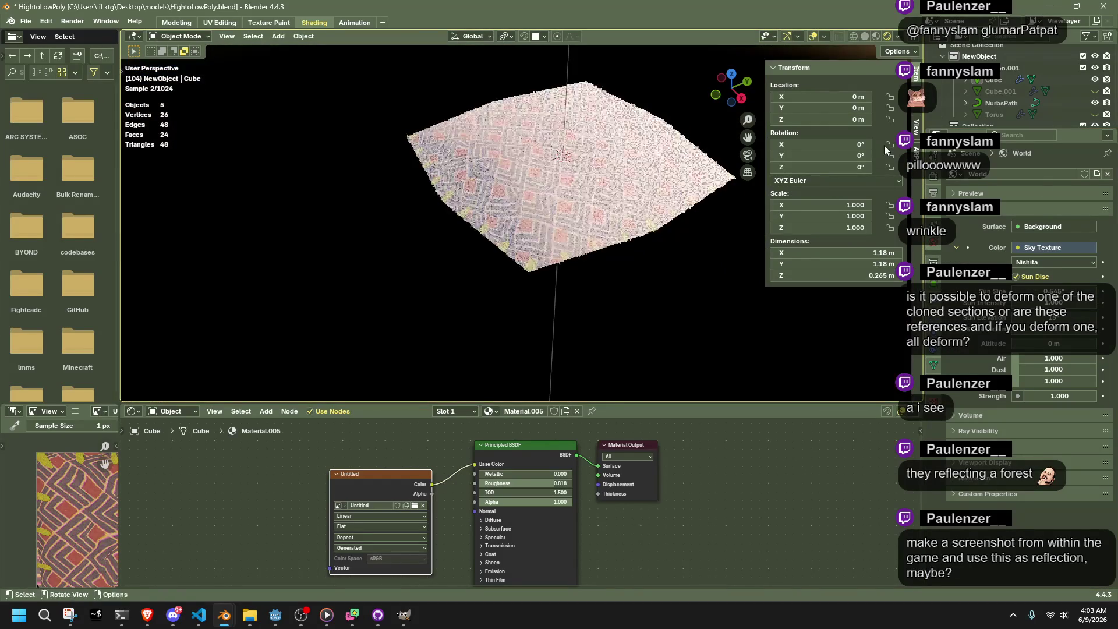
click(1026, 263)
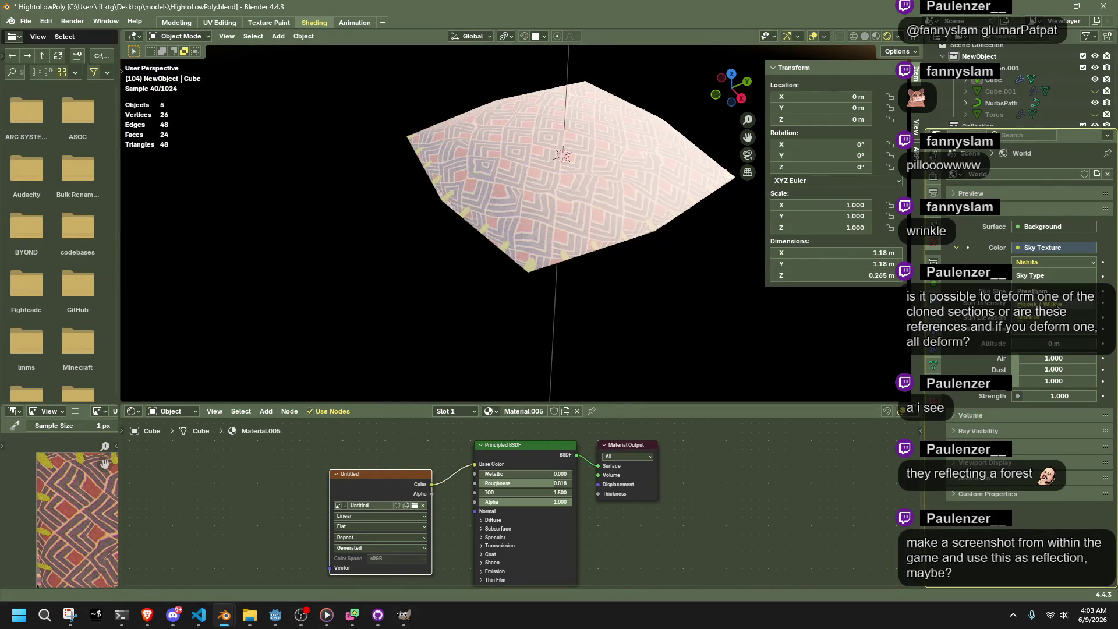
click(1033, 304)
mouse_move(757, 245)
middle_down()
mouse_move(697, 214)
mouse_move(683, 142)
mouse_move(803, 184)
middle_up()
Compare the Preetham sky type, then return to Hosek / Wilkie
click(1065, 263)
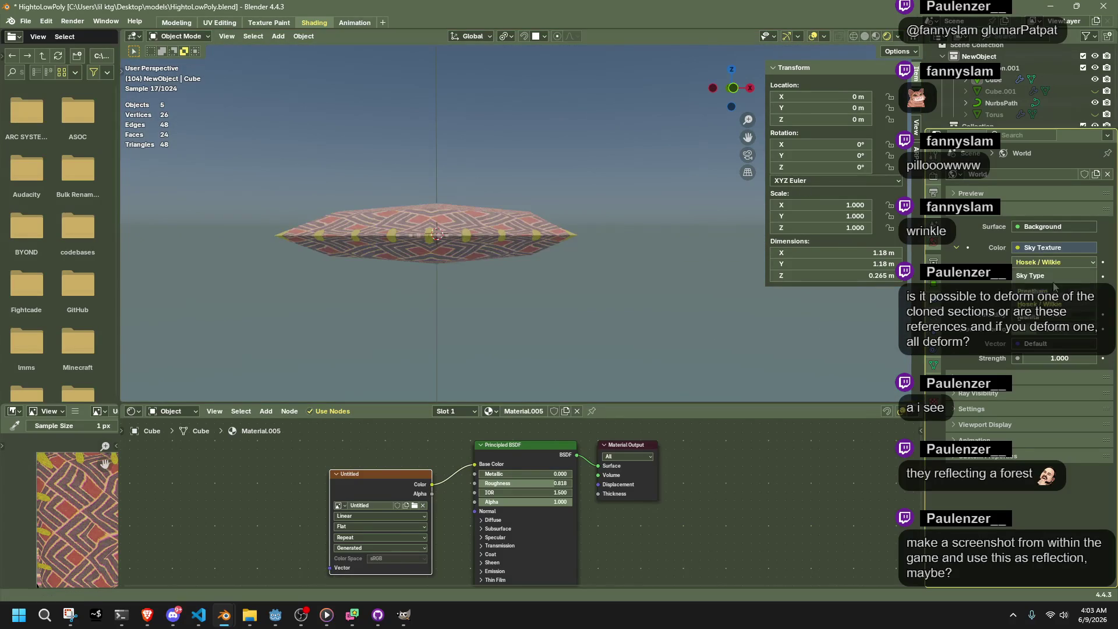
click(1048, 291)
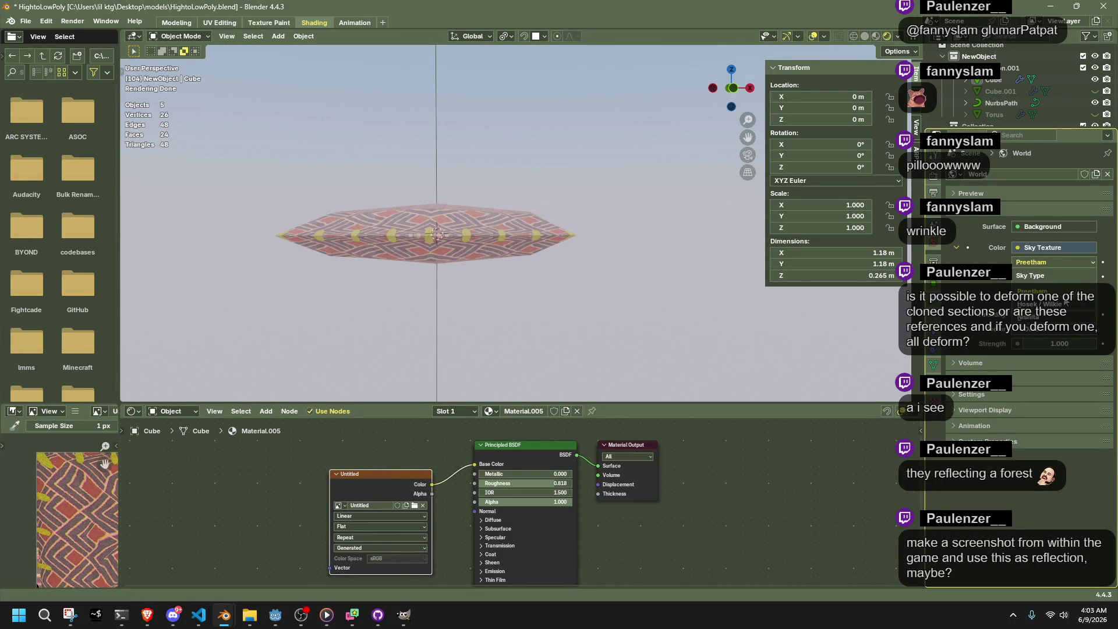
click(1043, 265)
click(1043, 303)
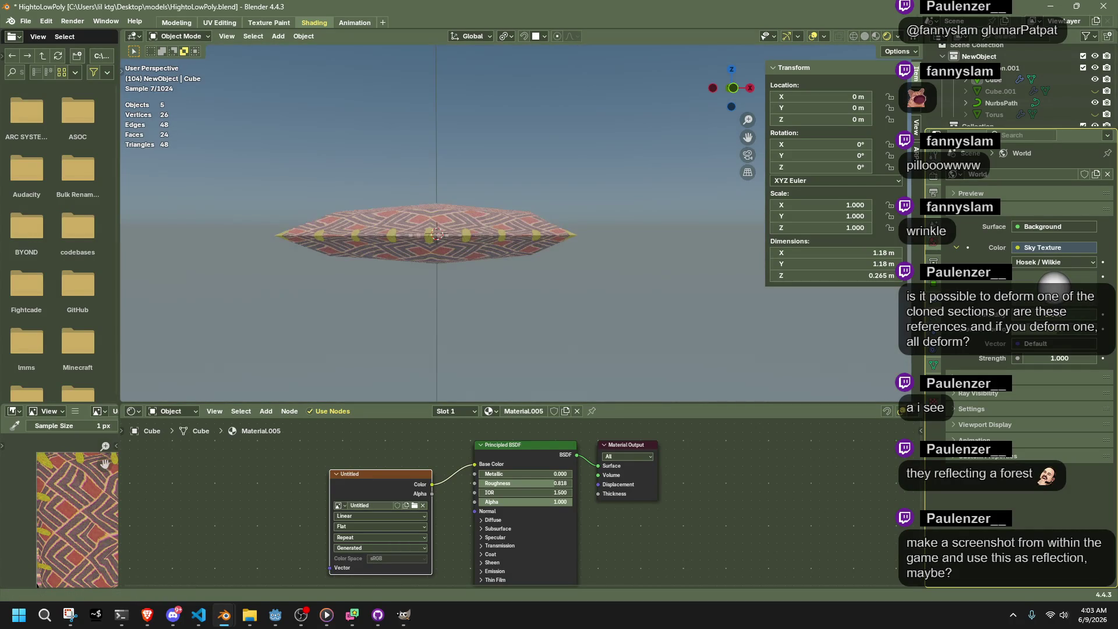
mouse_move(539, 272)
middle_down()
mouse_move(457, 264)
mouse_move(471, 114)
mouse_move(501, 135)
mouse_move(546, 227)
mouse_move(973, 236)
middle_up()
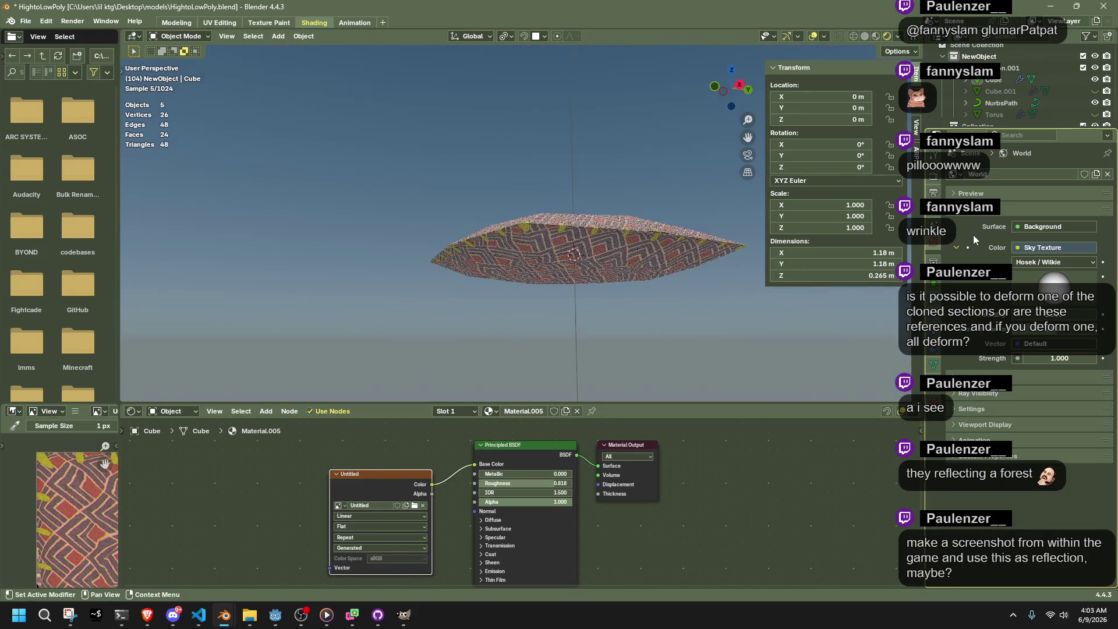
click(1022, 248)
mouse_move(652, 233)
middle_down()
mouse_move(726, 322)
mouse_move(625, 263)
mouse_move(616, 167)
mouse_move(725, 386)
middle_up()
Switch to Material Preview shading and browse the studio HDRIs and Lights preferences
click(875, 36)
click(911, 36)
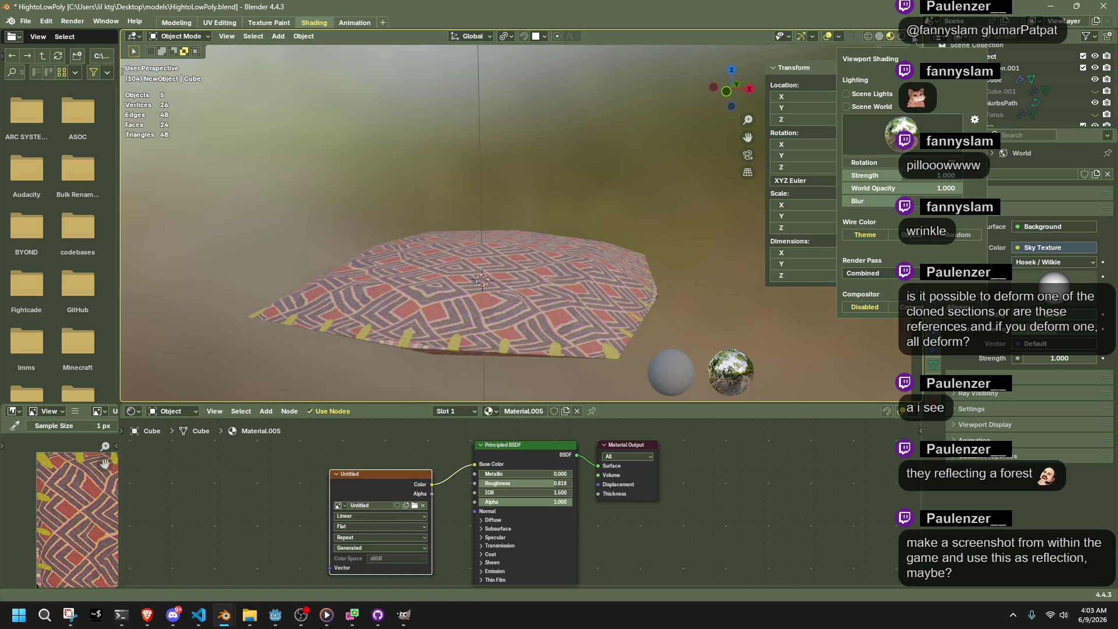
click(870, 142)
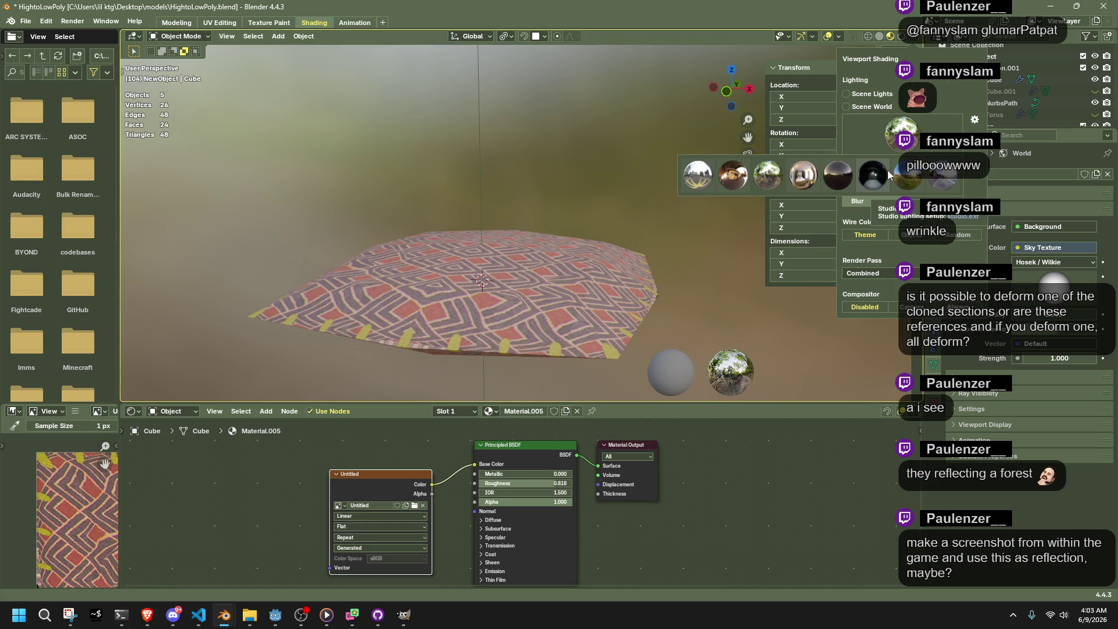
click(971, 119)
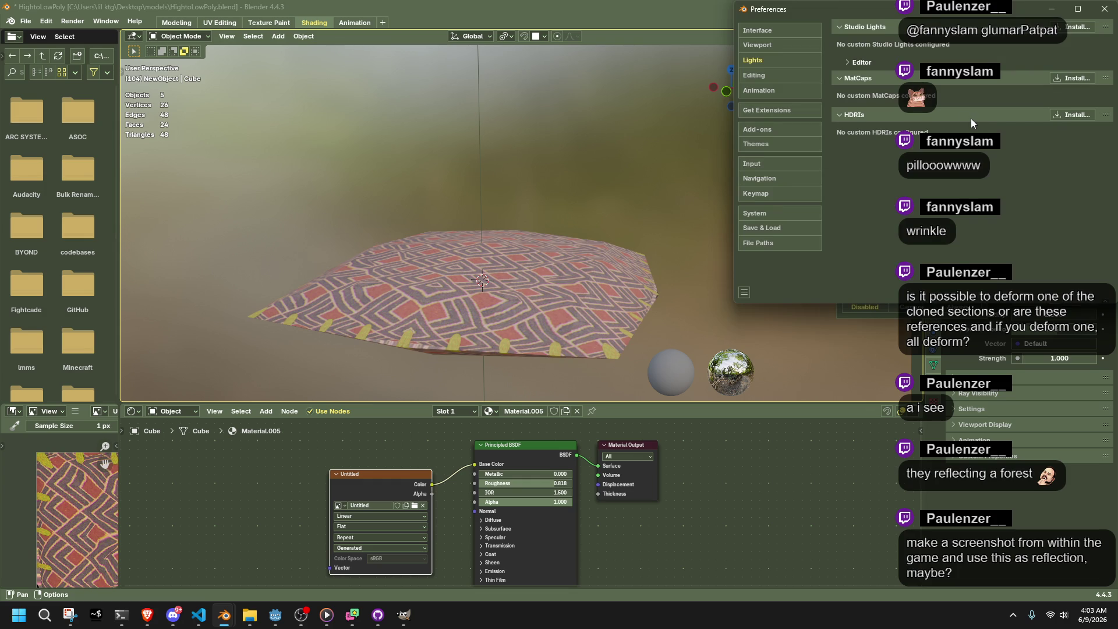
mouse_move(849, 12)
mouse_down()
mouse_move(699, 85)
mouse_move(617, 96)
mouse_up()
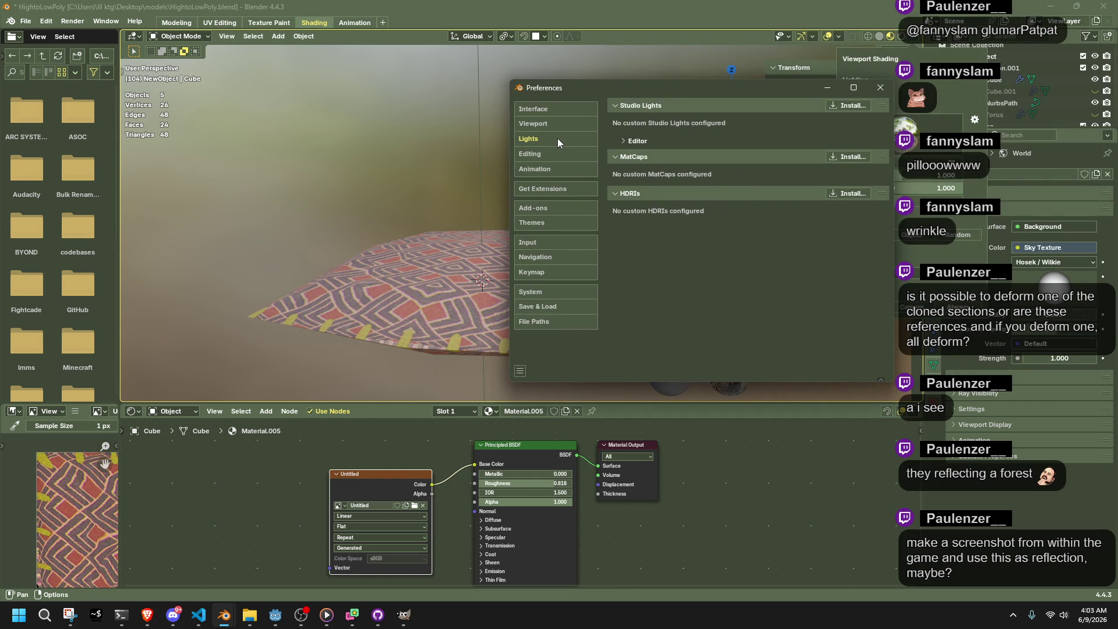
click(880, 87)
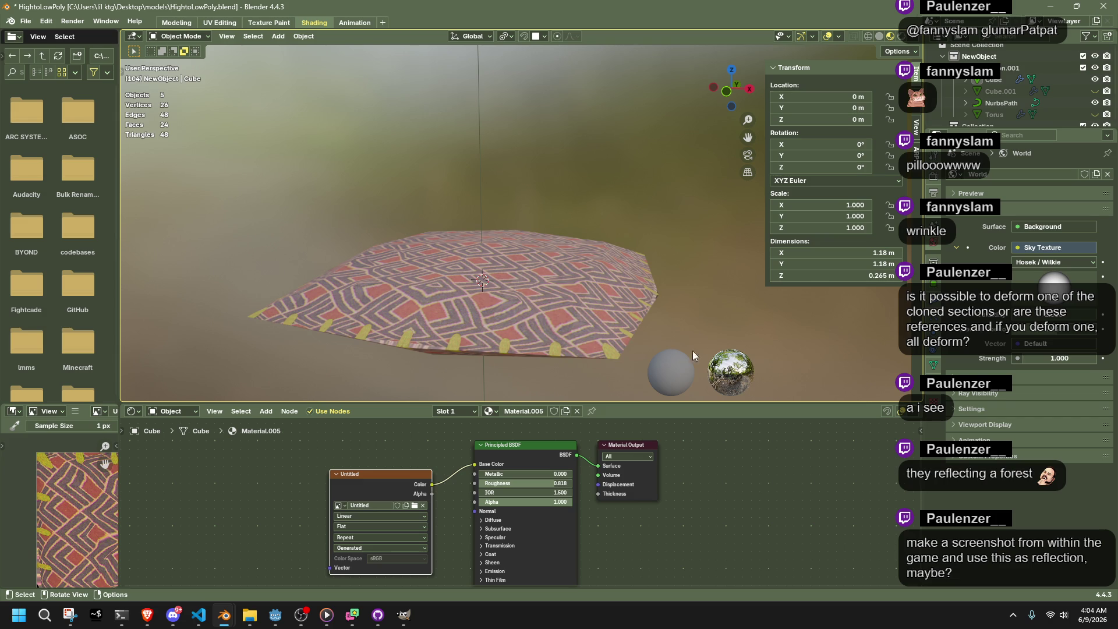
mouse_move(693, 351)
middle_down()
mouse_move(546, 308)
mouse_move(560, 338)
middle_up()
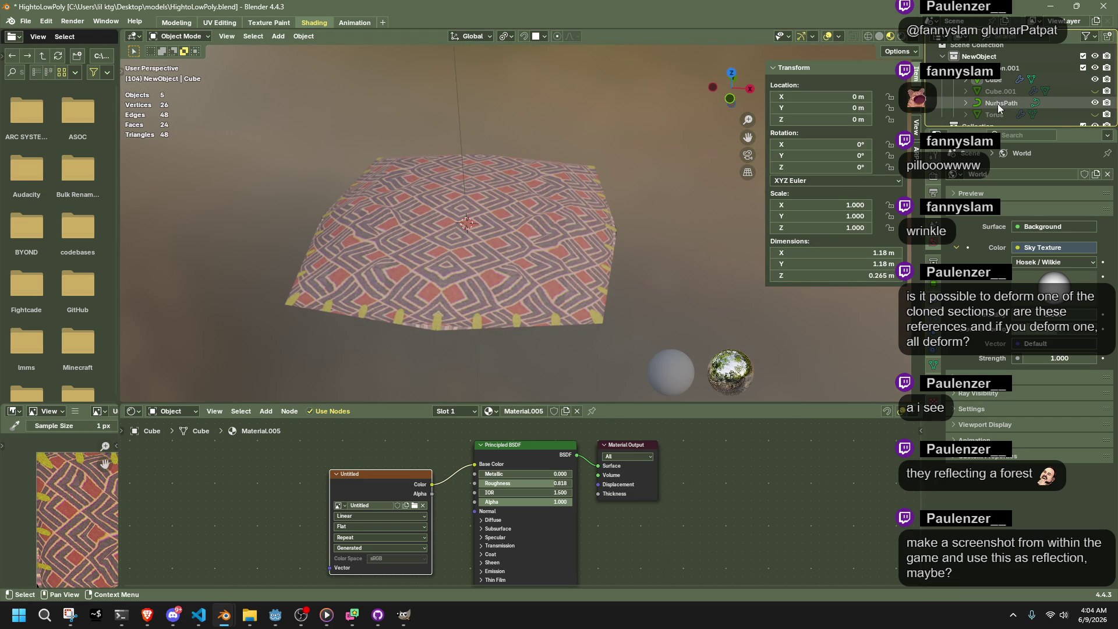
Unhide the Torus, select it with Cube and Cube.001, and bake into the Untitled image
click(1096, 114)
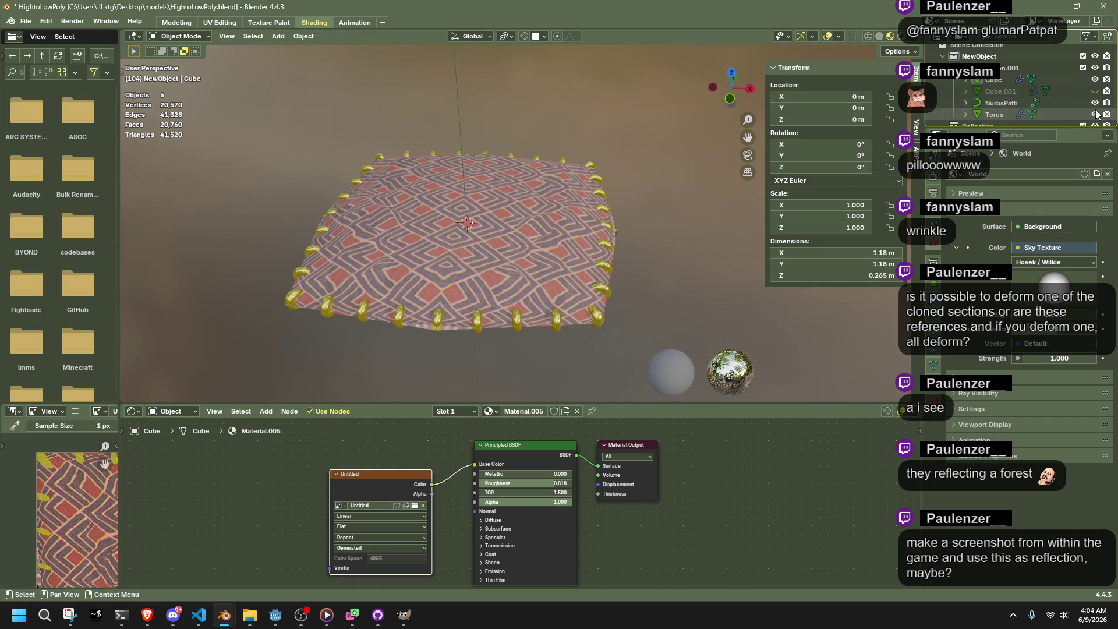
click(994, 114)
ctrl+click(994, 79)
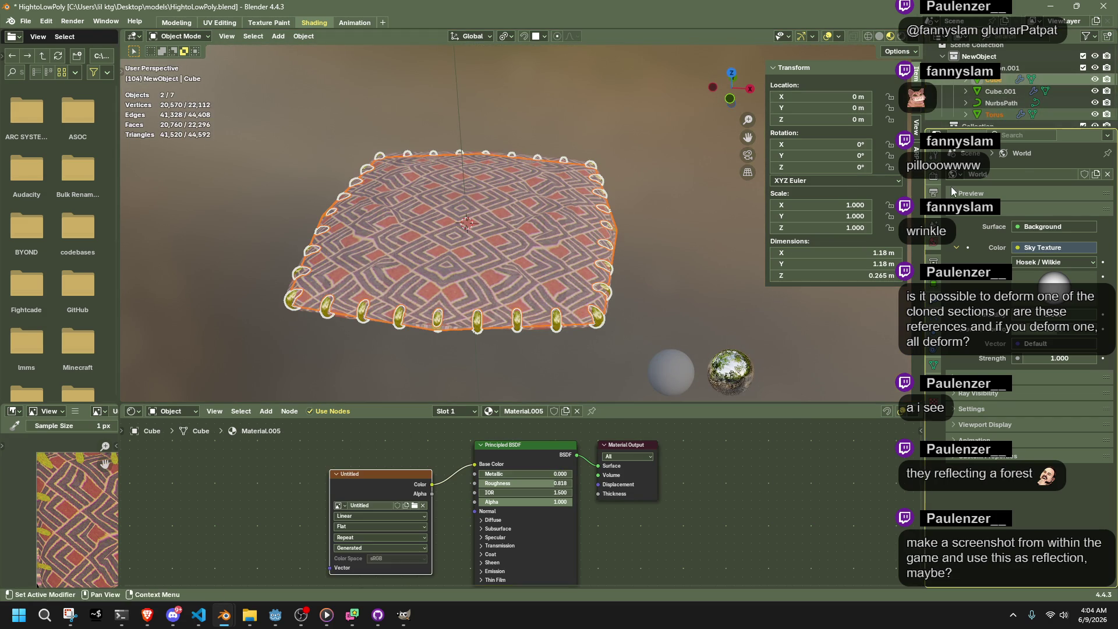
click(934, 175)
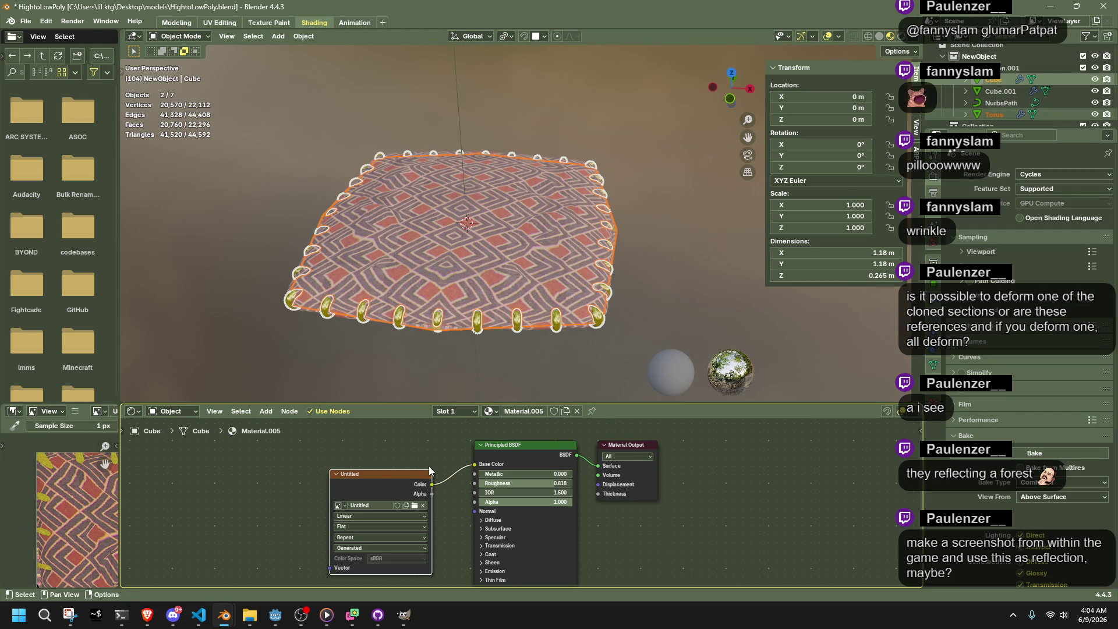
click(1031, 454)
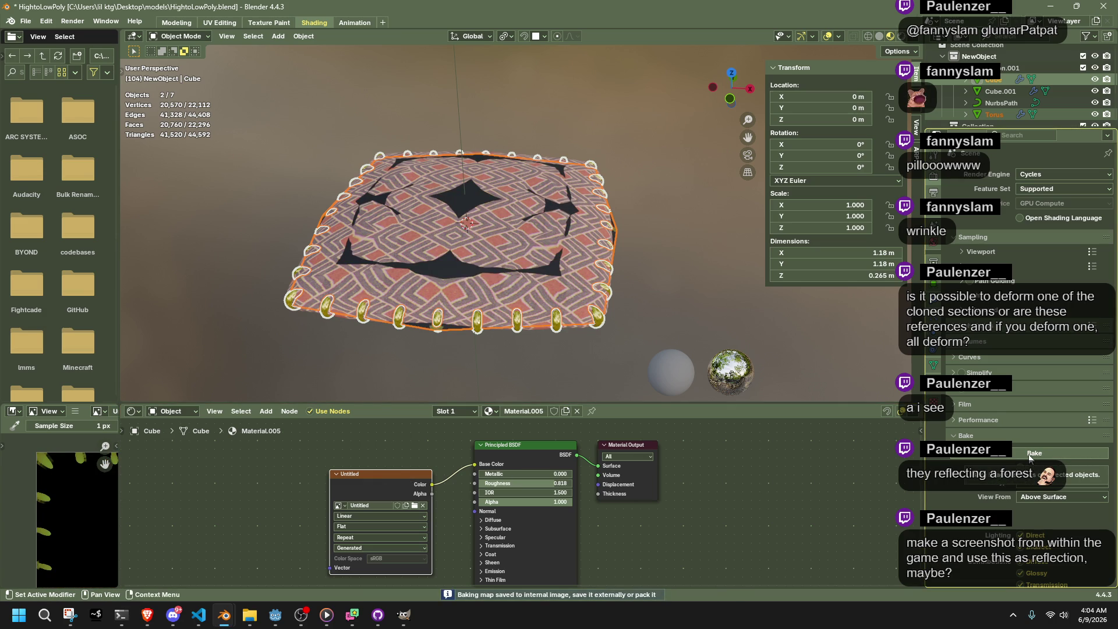
ctrl+click(994, 92)
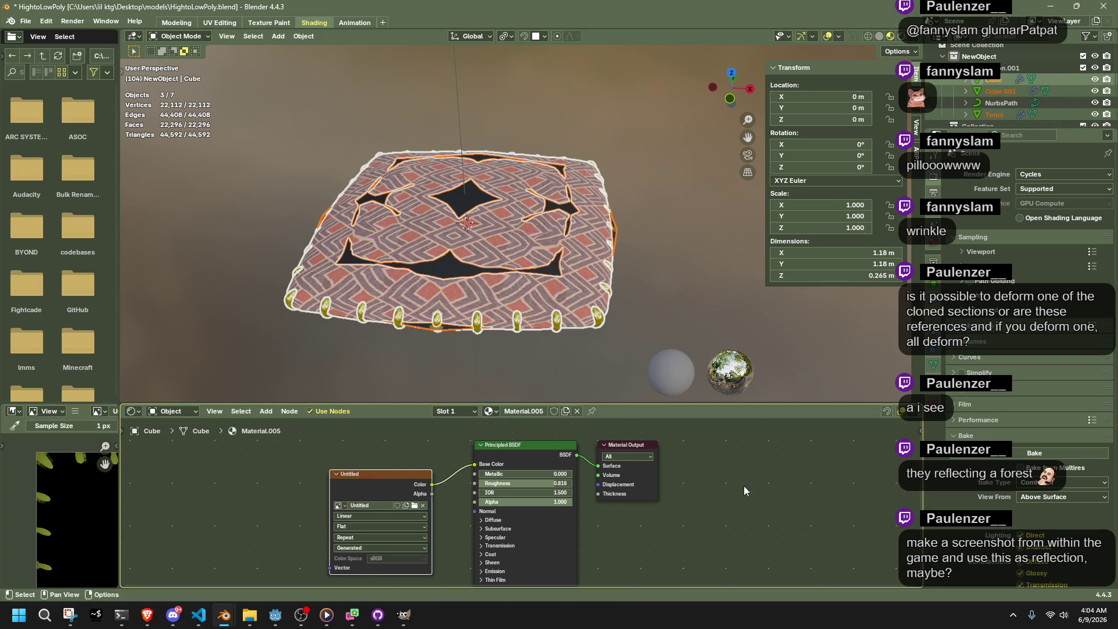
click(967, 457)
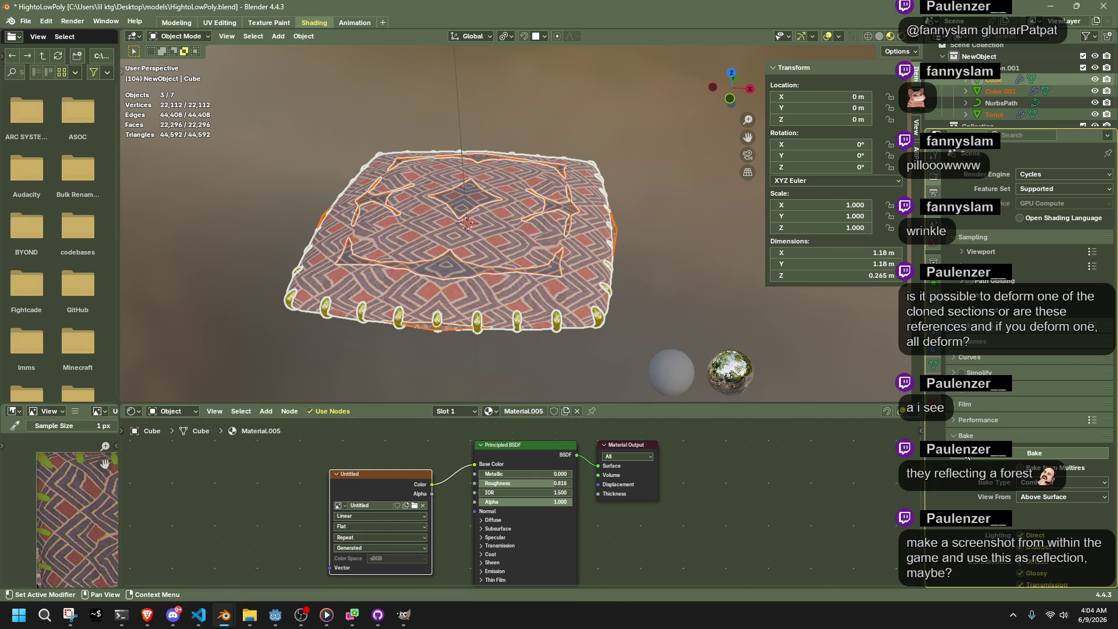
Hide Cube.001 and the torus, widen the image editor, and select the low-poly Cube
click(471, 293)
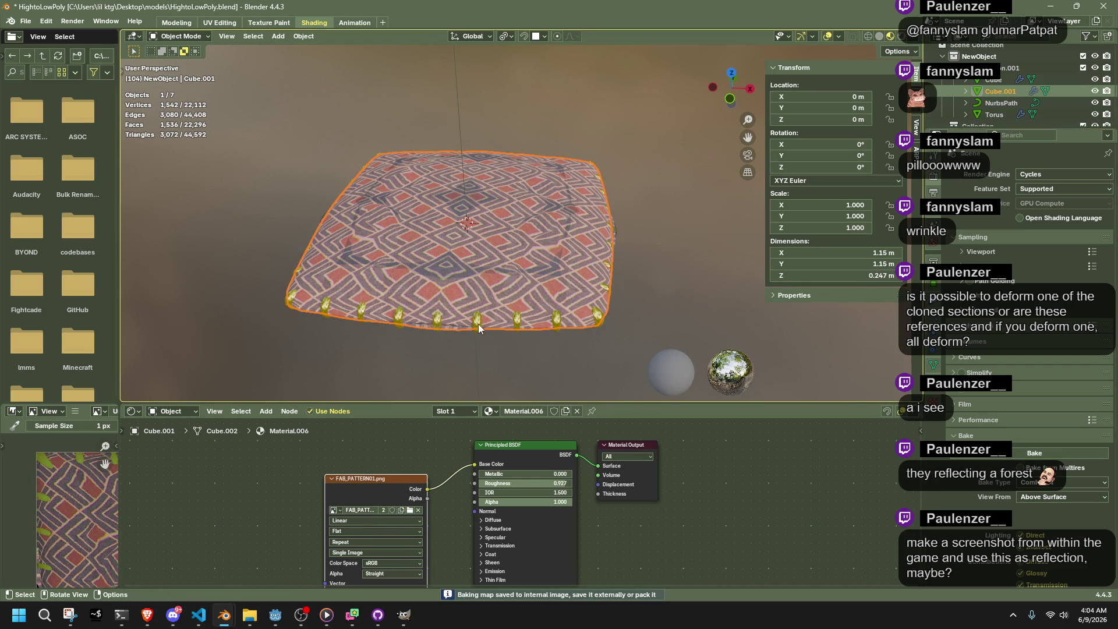
shift+click(478, 327)
key(h)
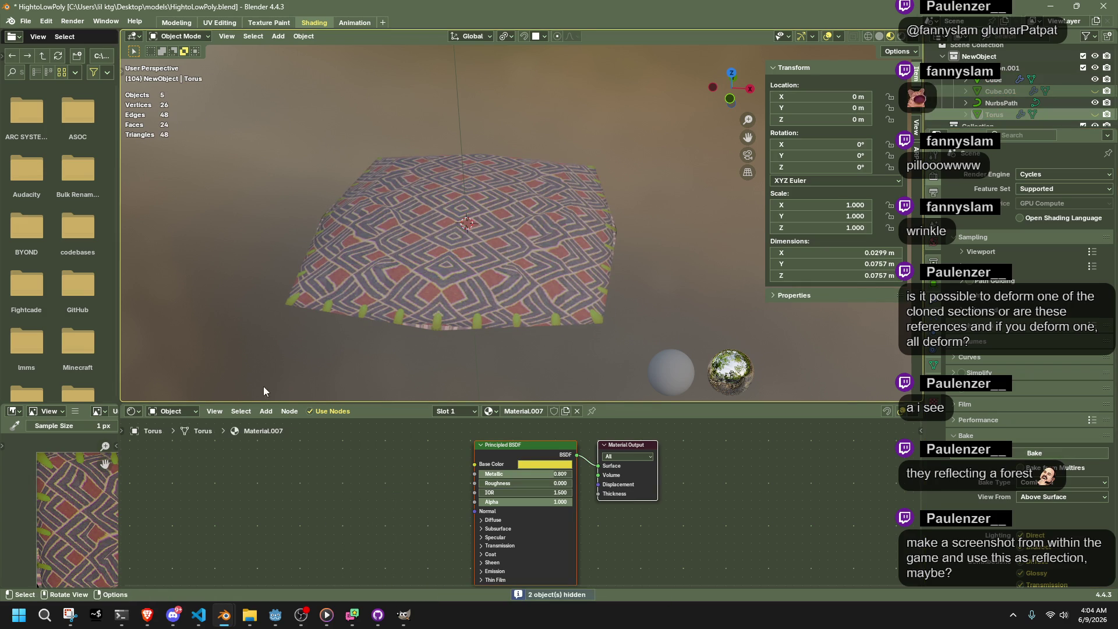
scroll(85, 523, up, 3)
middle_drag(85, 522, 119, 487)
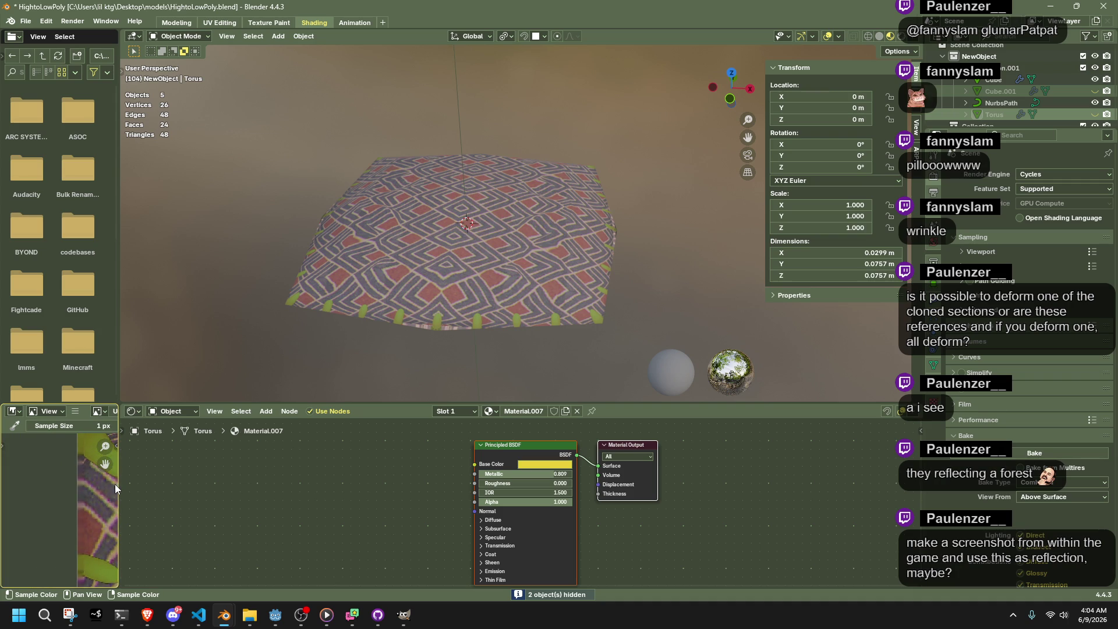
drag(119, 485, 521, 489)
scroll(349, 554, down, 3)
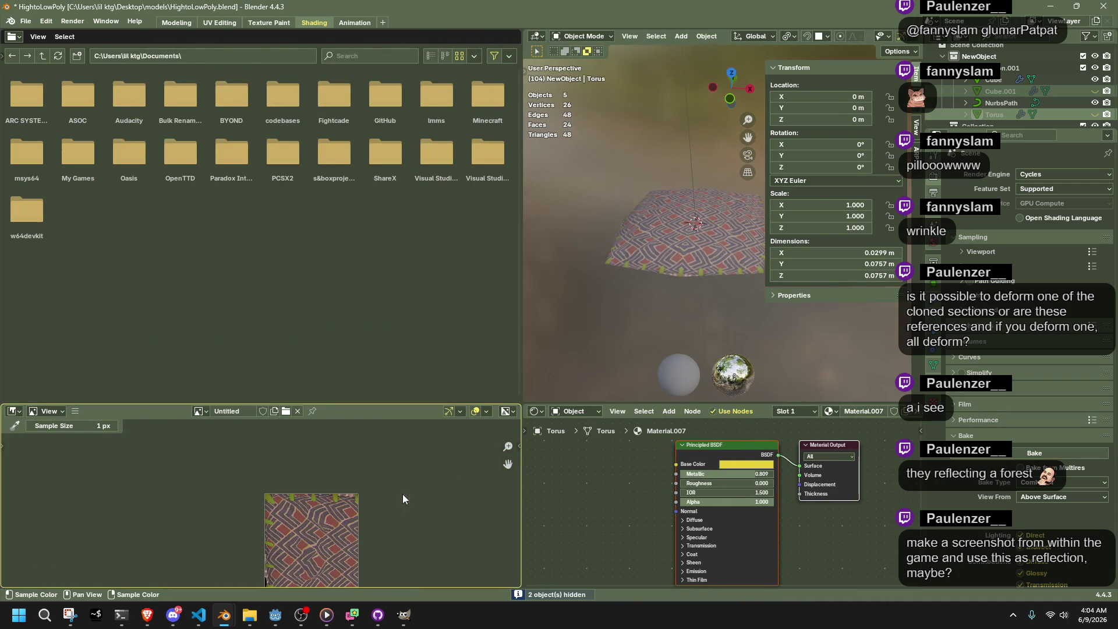
scroll(344, 553, up, 4)
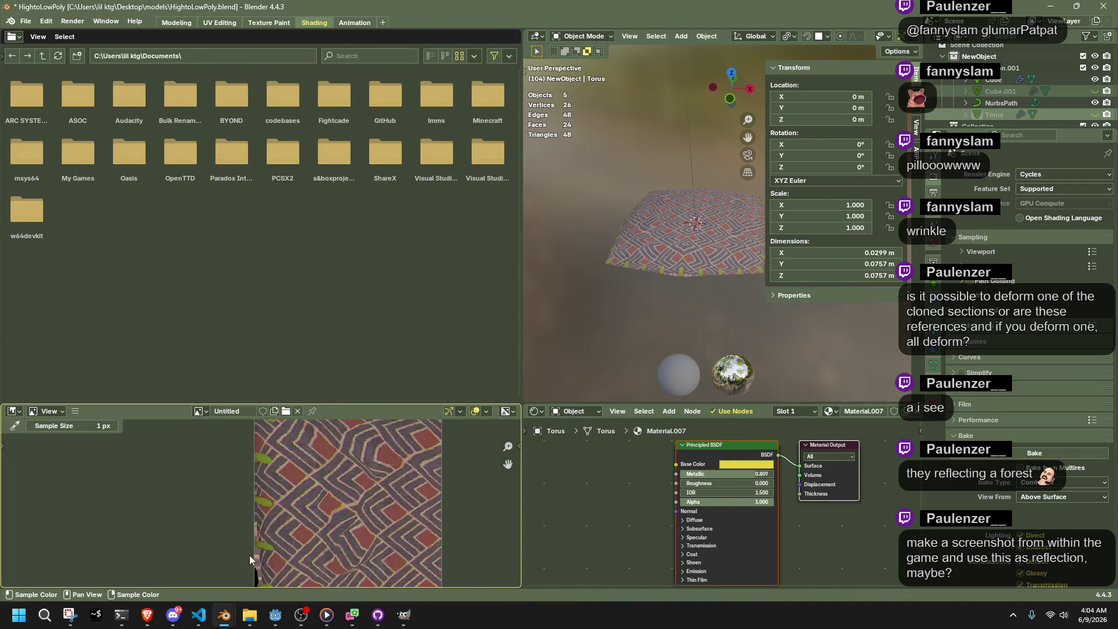
mouse_move(698, 323)
middle_down()
mouse_move(792, 358)
mouse_move(653, 263)
mouse_move(677, 223)
mouse_move(673, 267)
middle_up()
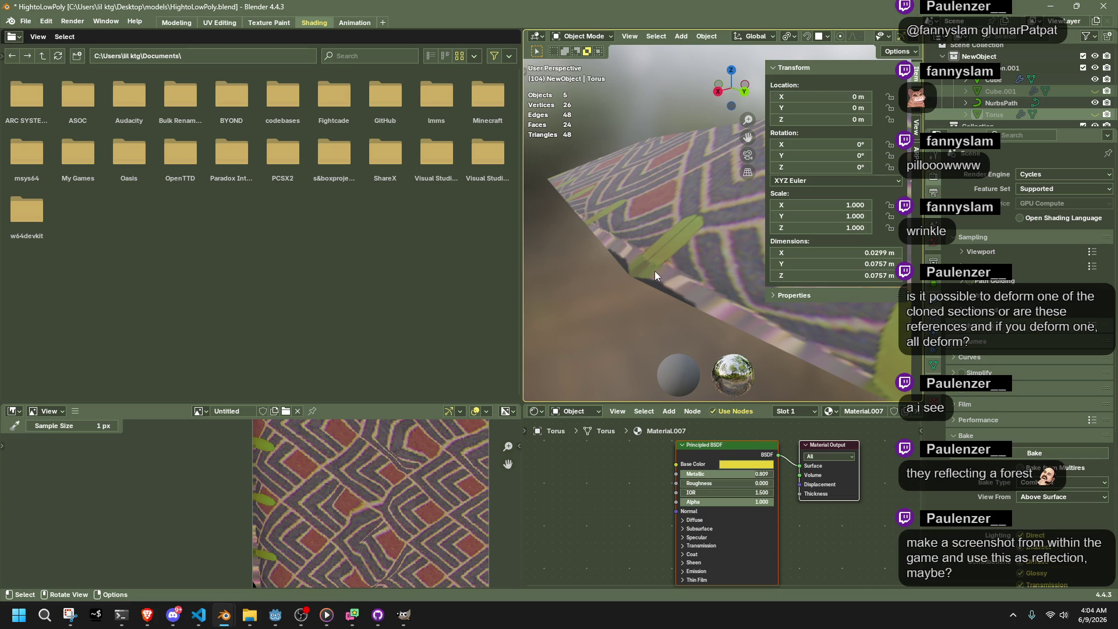
click(654, 271)
In UV Editing, select all the pillow's faces, hide the viewport overlays, and move the UV island
click(220, 22)
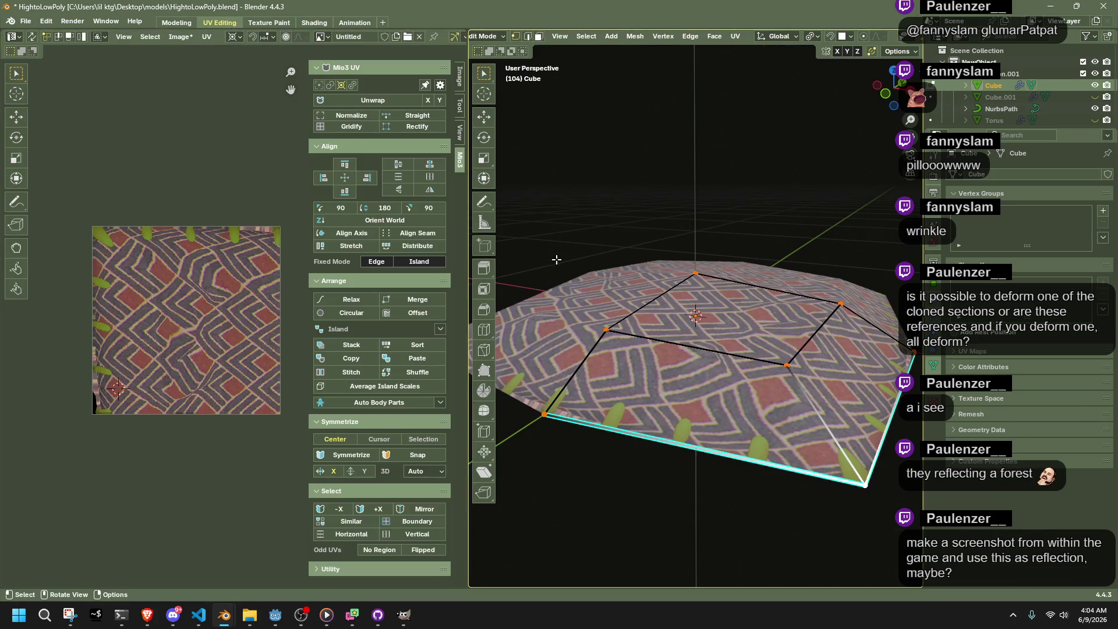
key(Tab)
key(a)
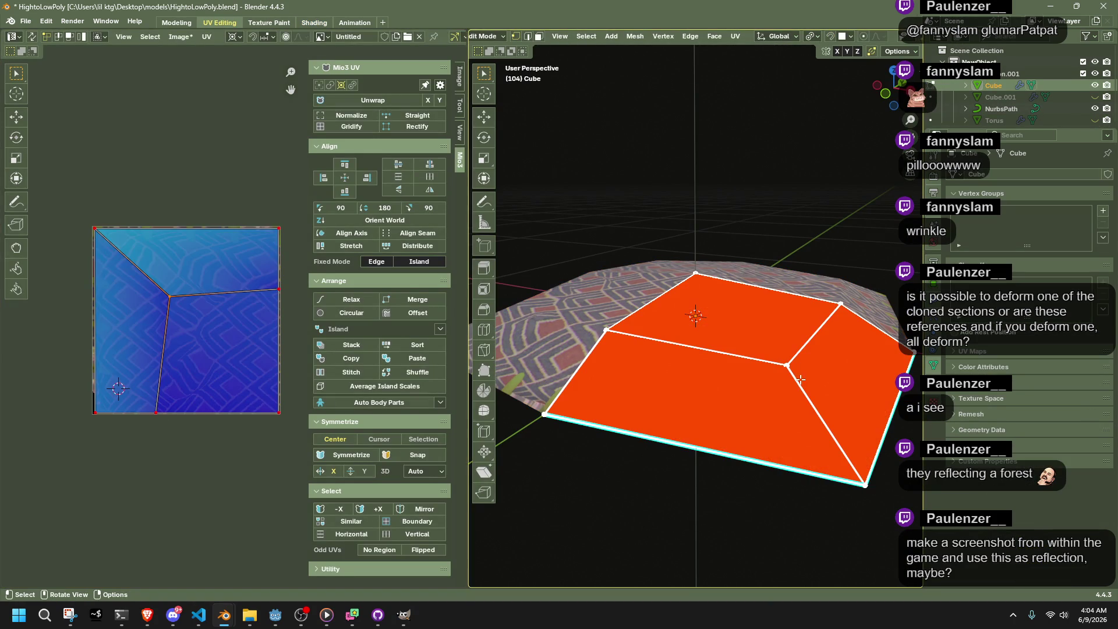
scroll(114, 415, up, 2)
middle_drag(113, 415, 232, 391)
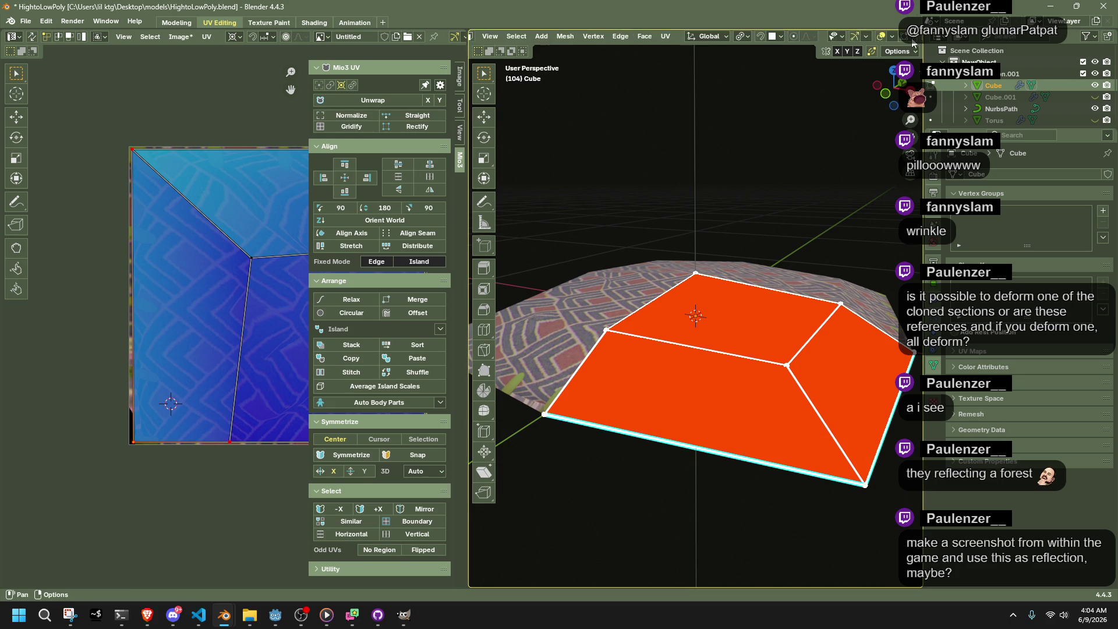
scroll(912, 38, down, 5)
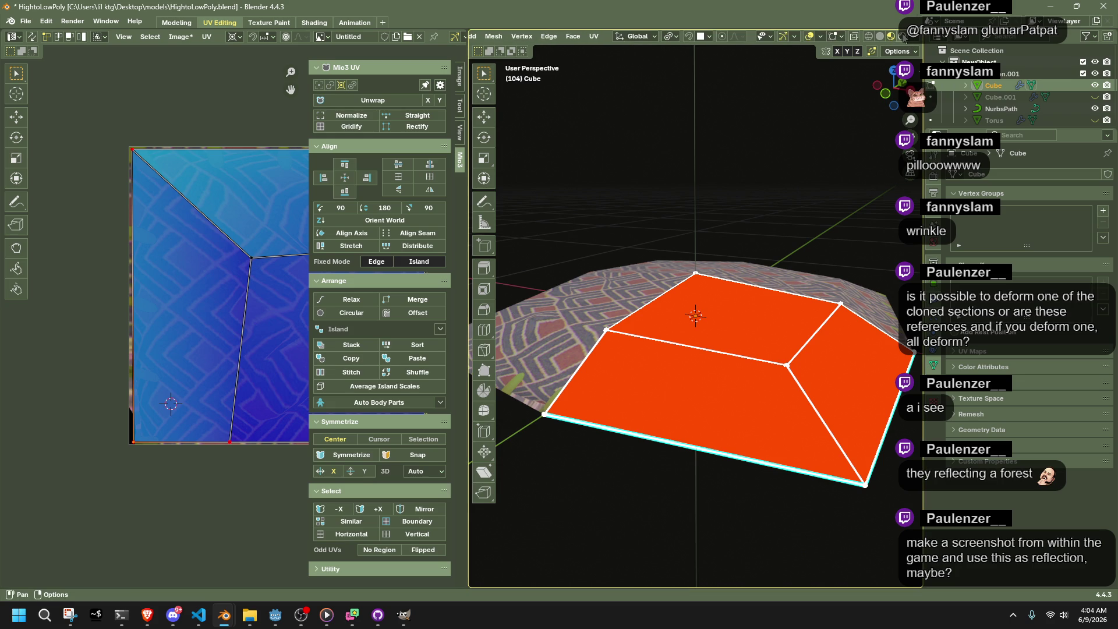
click(809, 36)
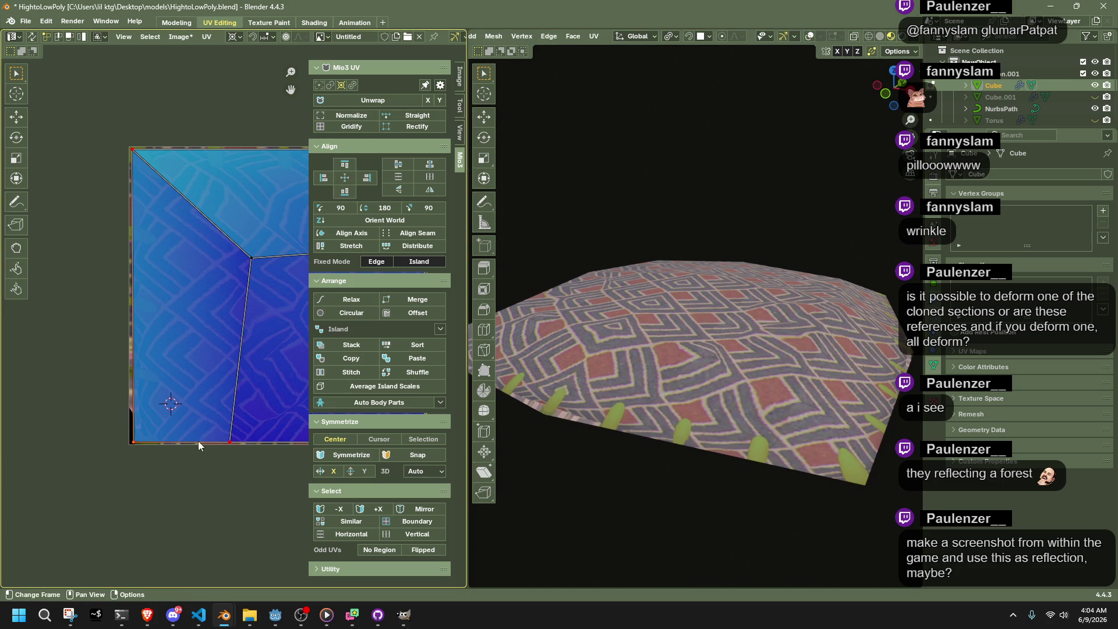
key(g)
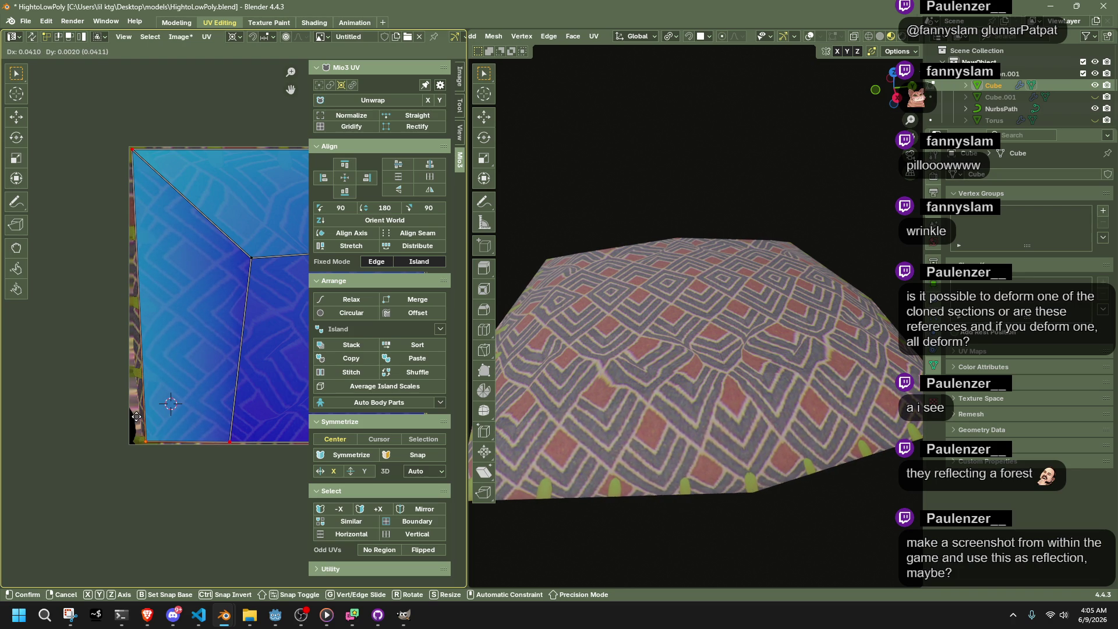
click(138, 419)
middle_drag(640, 349, 722, 335)
Adjust the island's top-left and top-right UV corner vertices, then return to Object Mode
click(135, 150)
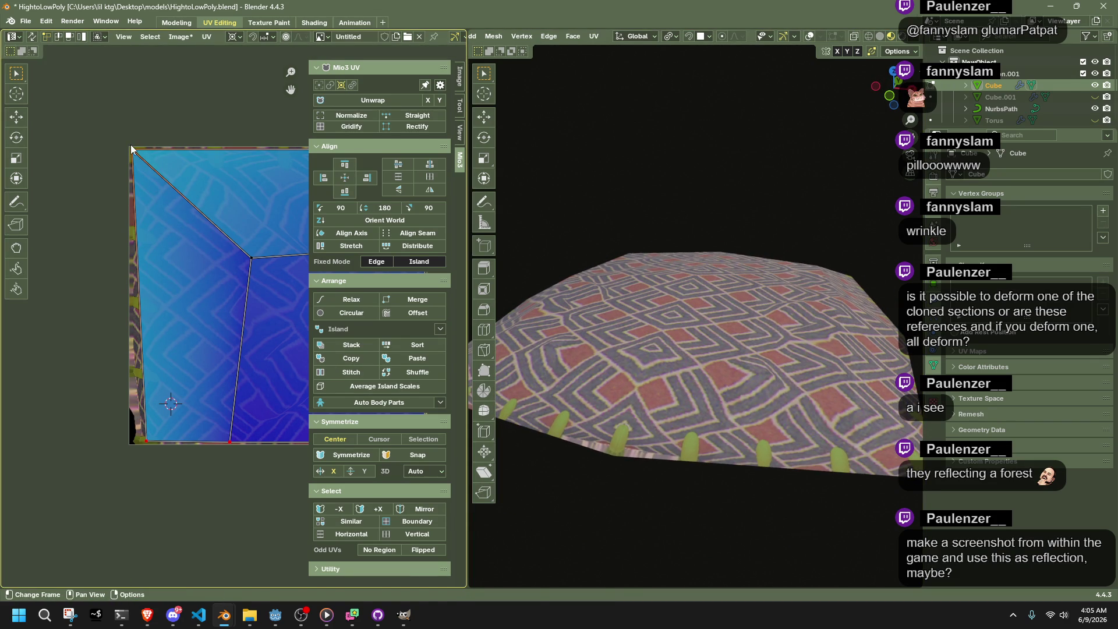
key(g)
click(137, 151)
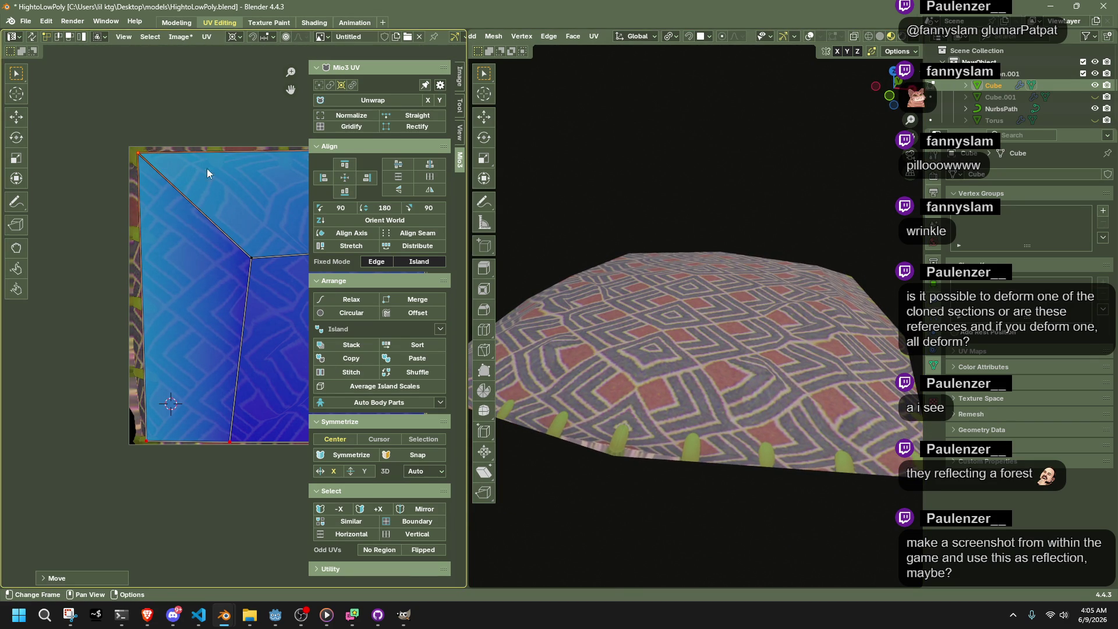
scroll(207, 169, down, 1)
middle_drag(208, 168, 172, 169)
click(224, 197)
key(g)
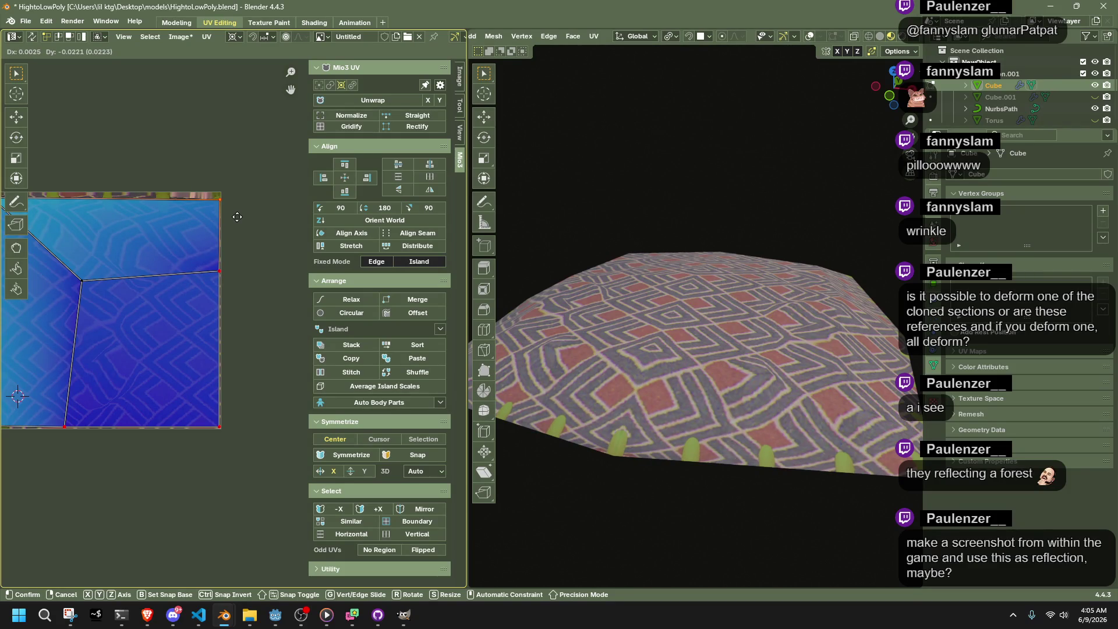
click(237, 217)
mouse_move(640, 396)
middle_down()
mouse_move(649, 316)
mouse_move(806, 451)
mouse_move(784, 470)
mouse_move(742, 444)
mouse_move(857, 434)
mouse_move(893, 484)
mouse_move(841, 521)
mouse_move(782, 484)
middle_up()
key(Tab)
scroll(861, 449, down, 3)
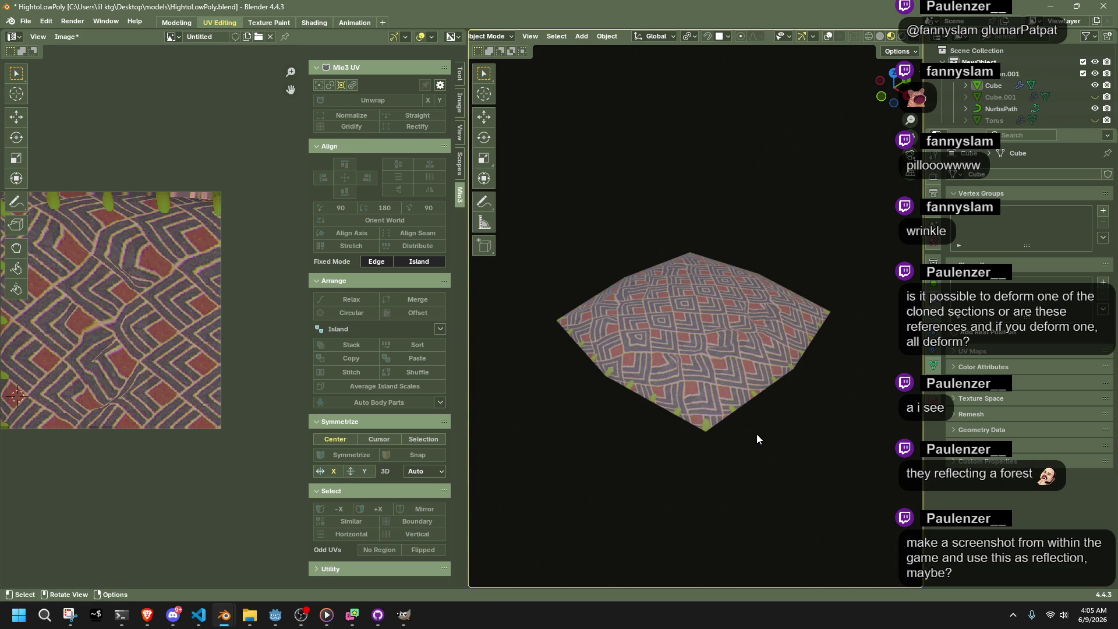
Copy the low-poly pillow object and bring the pillow.blend window forward
click(726, 347)
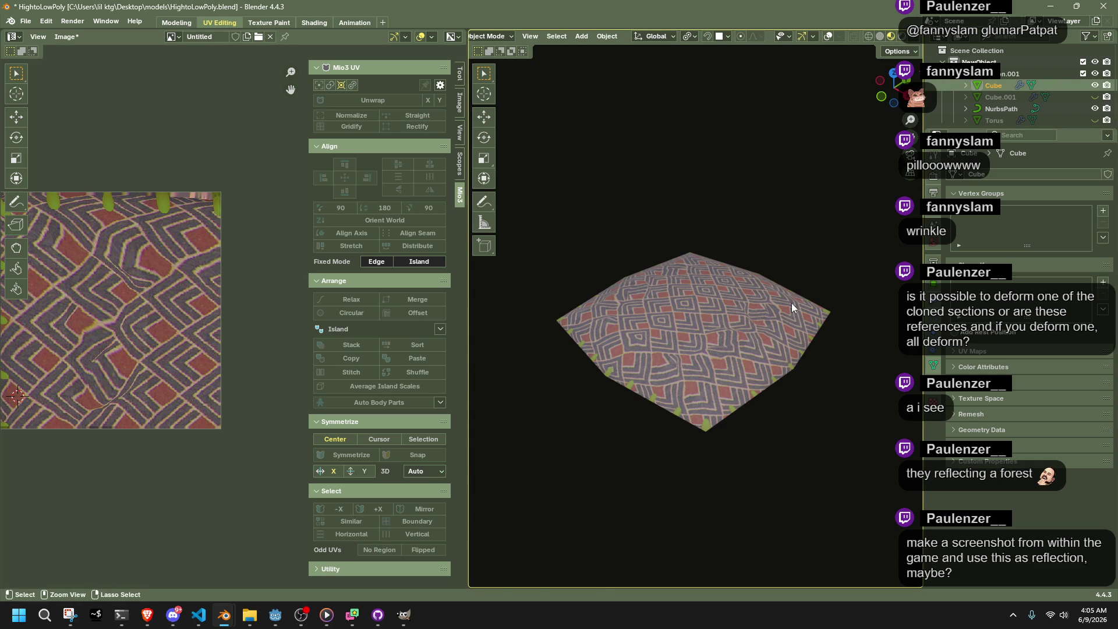
key(ctrl+c)
mouse_move(224, 615)
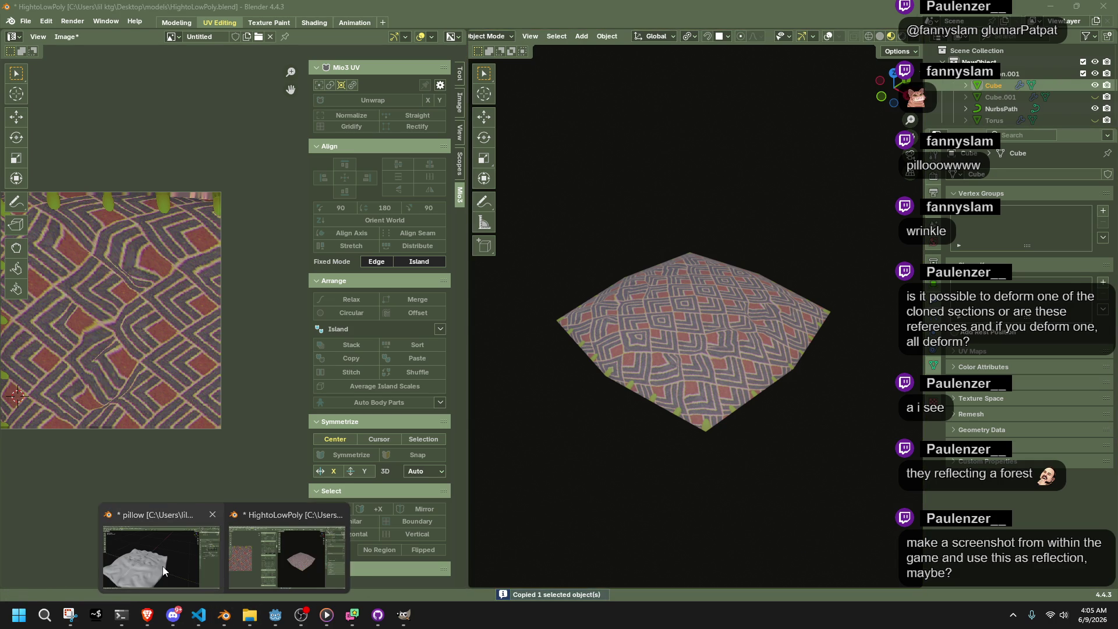
click(152, 557)
Replace the old sculpted pillow with the pasted one, preview its materials, and return to HightoLowPoly
click(989, 85)
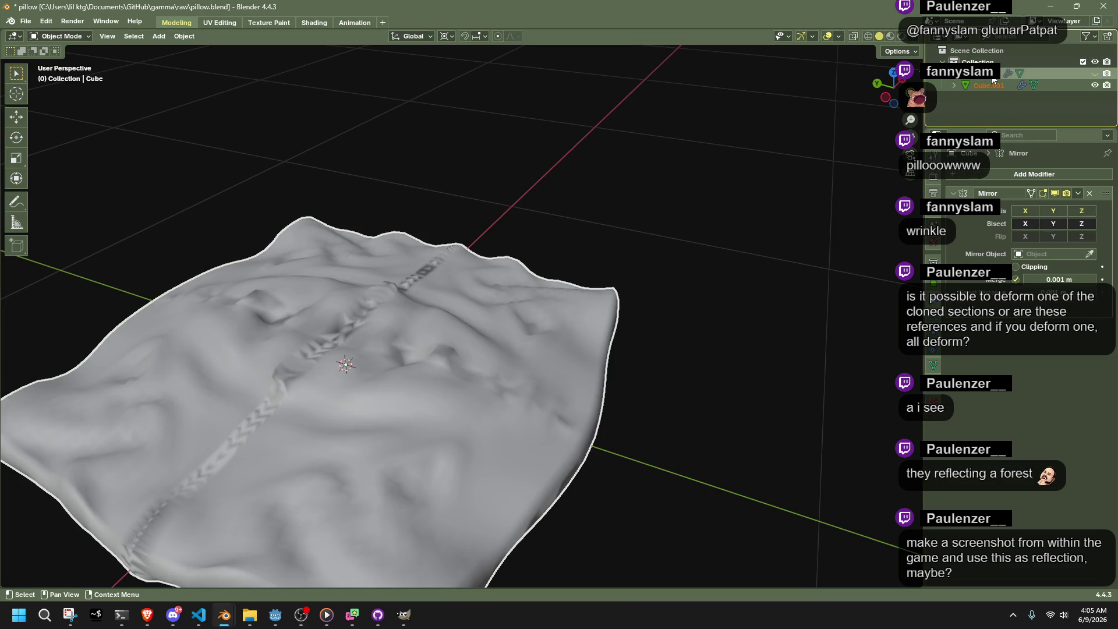
key(Delete)
key(ctrl+v)
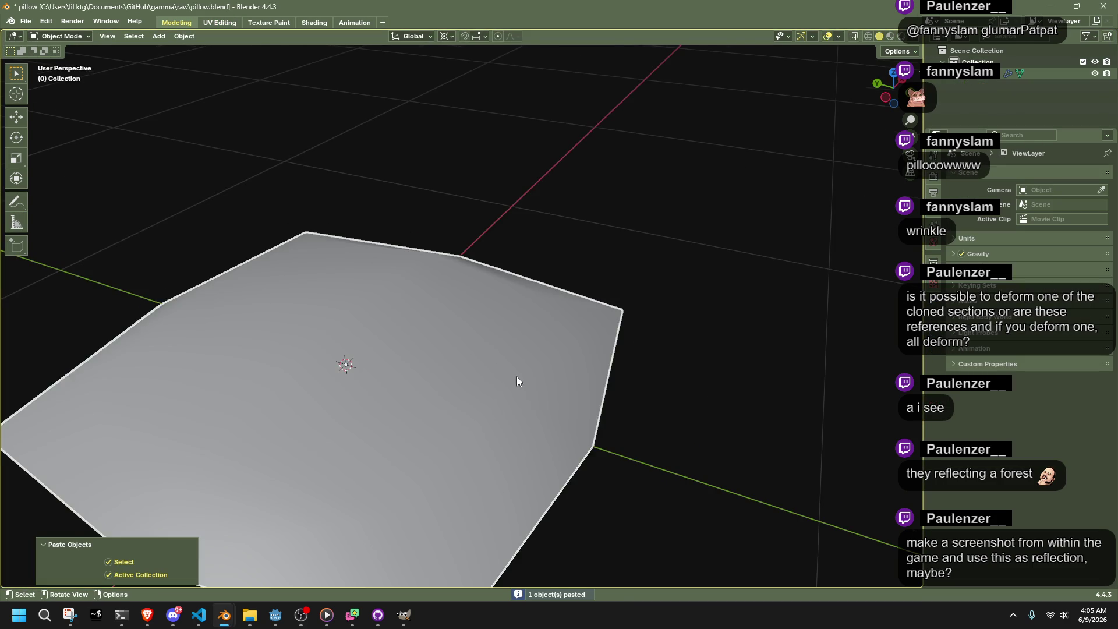
middle_drag(516, 376, 675, 295)
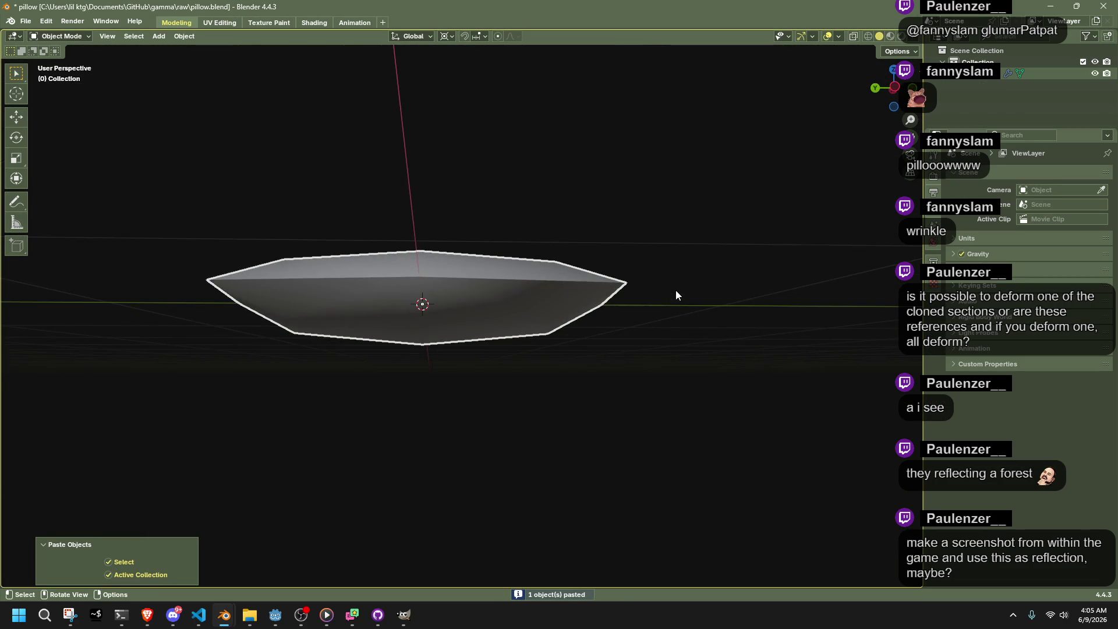
click(890, 36)
middle_drag(676, 250, 668, 383)
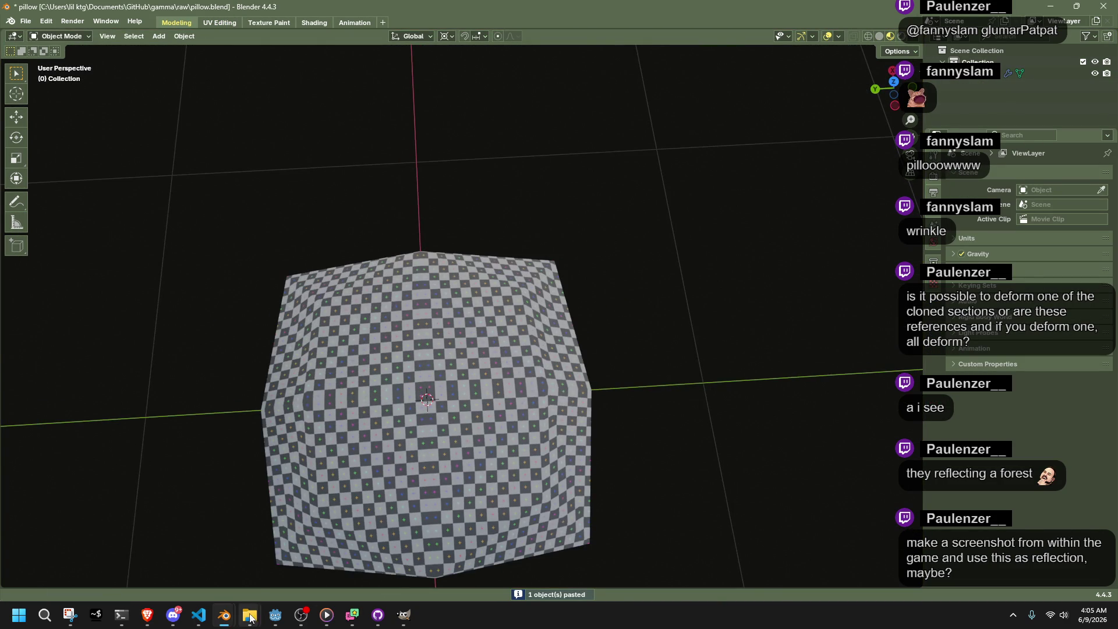
mouse_move(224, 615)
click(267, 569)
Start saving the image under a new name and trim assets\models from the folder path
click(65, 36)
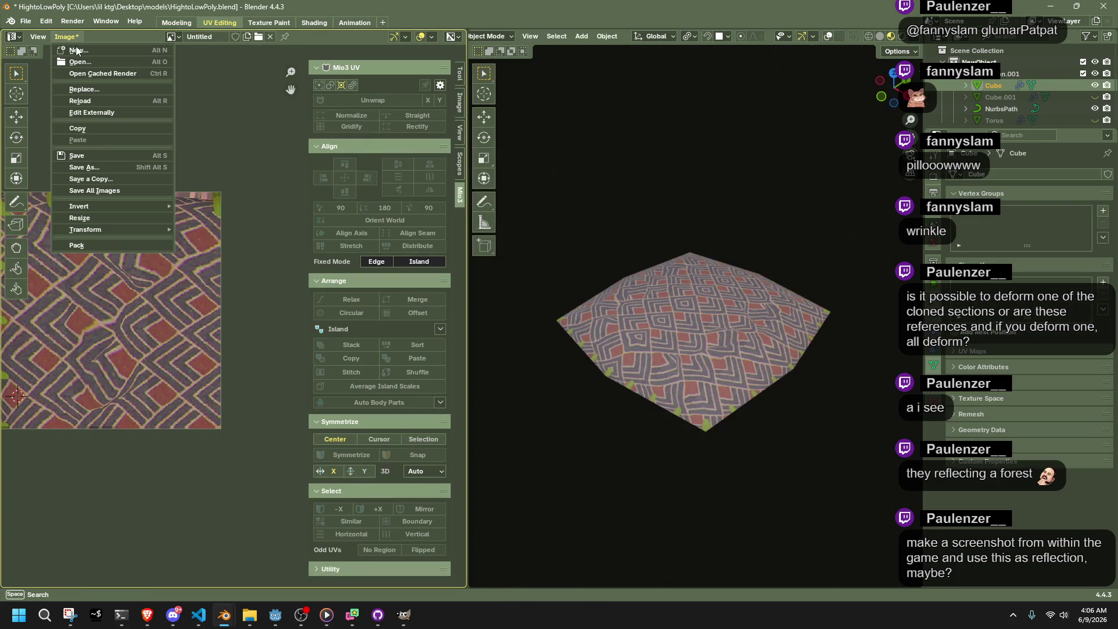
click(99, 167)
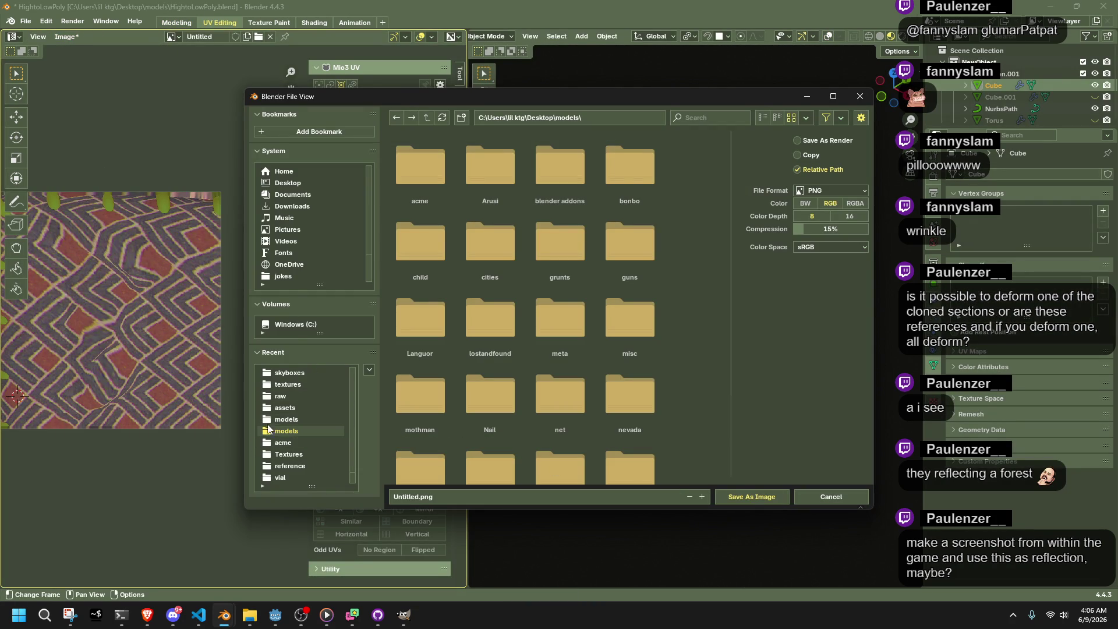
click(287, 419)
click(616, 116)
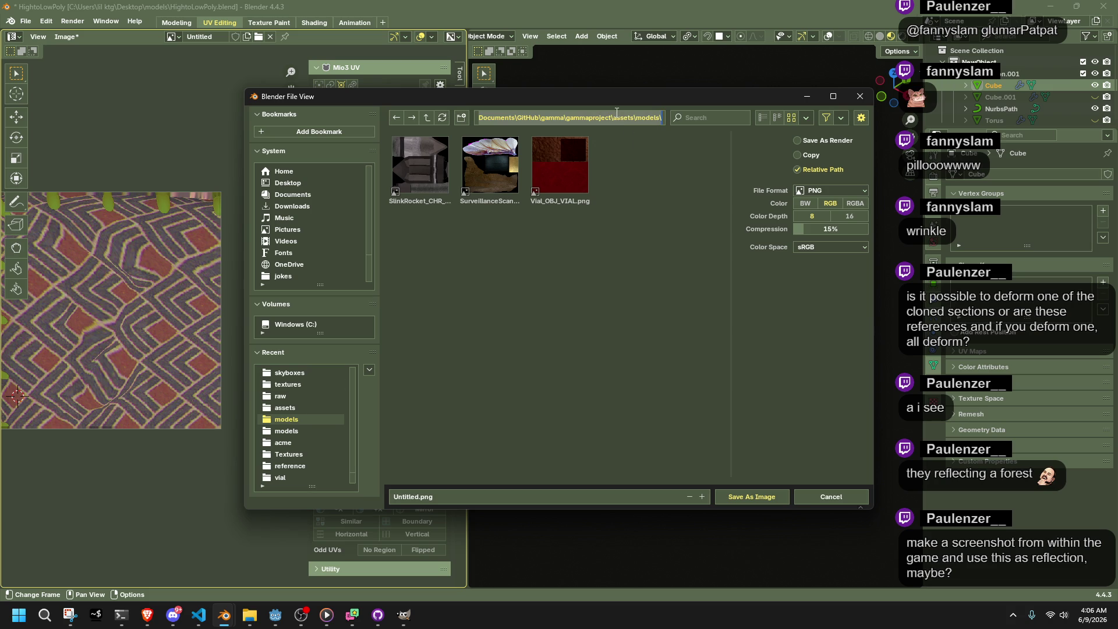
drag(615, 119, 675, 124)
key(BackSpace)
key(Return)
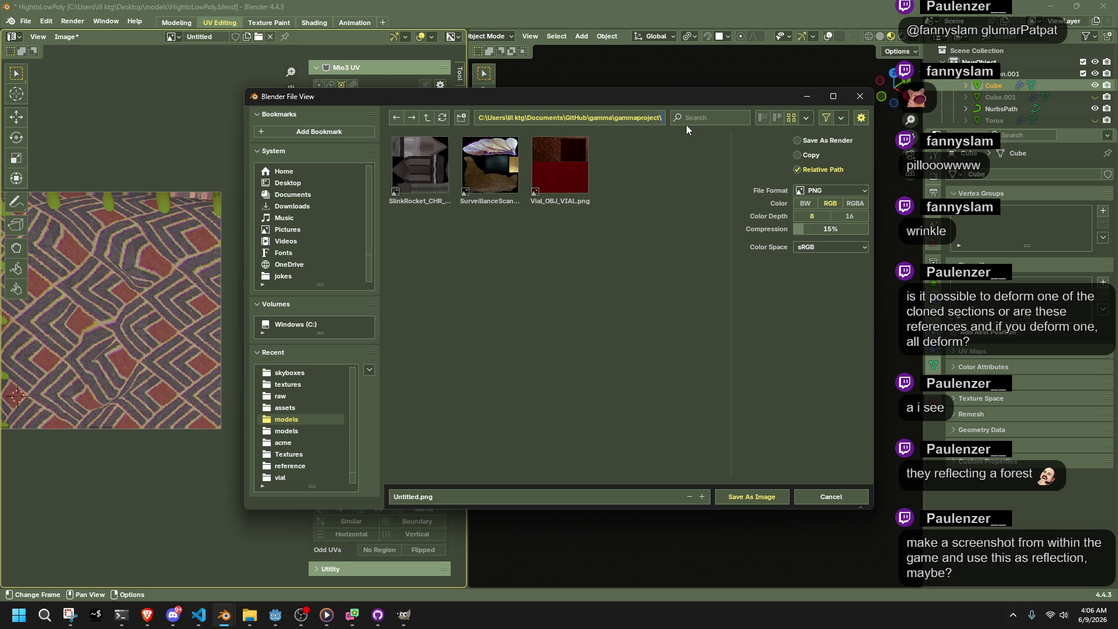
Navigate to gamma\raw\Textures and save the image as OBJ_PILLOW01.png
click(638, 117)
key(ctrl+BackSpace)
text(raw)
key(Return)
double_click(477, 187)
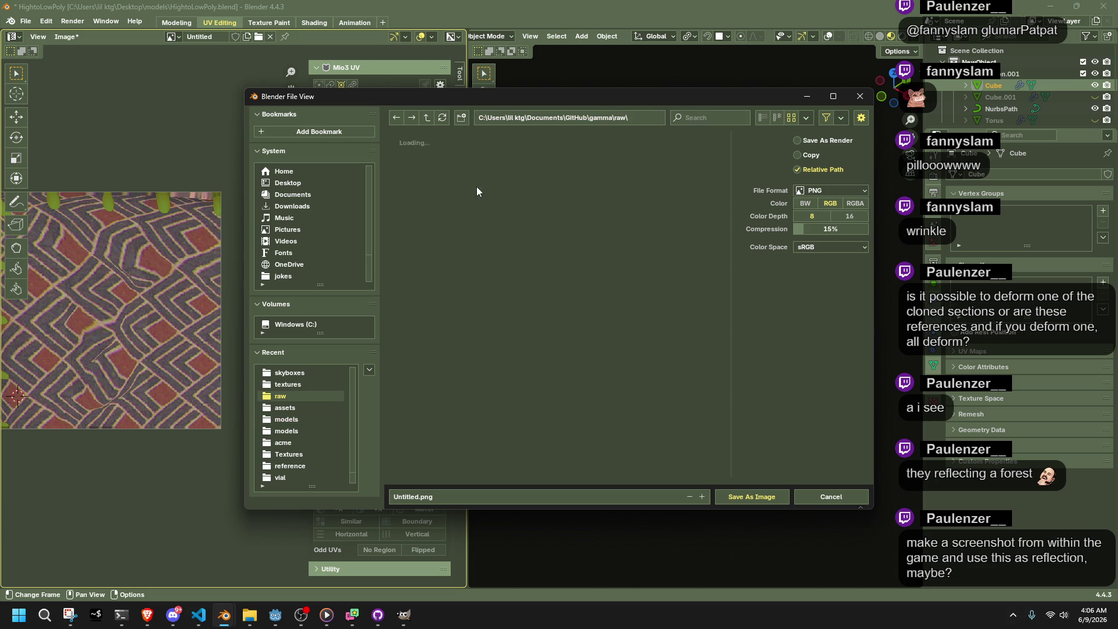
double_click(481, 173)
click(424, 498)
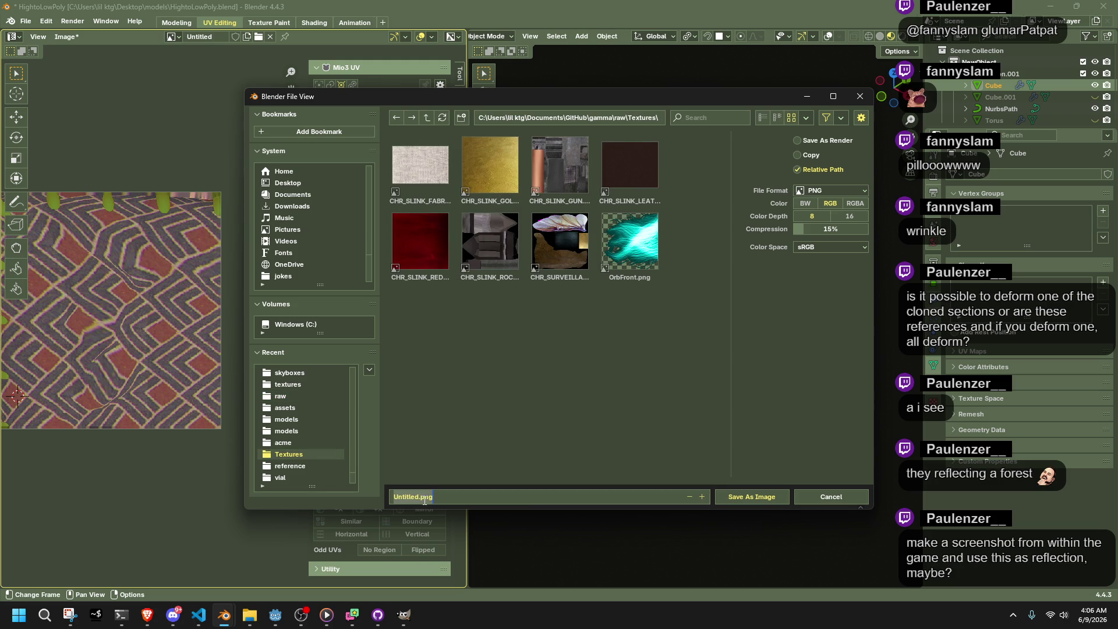
drag(421, 499, 398, 501)
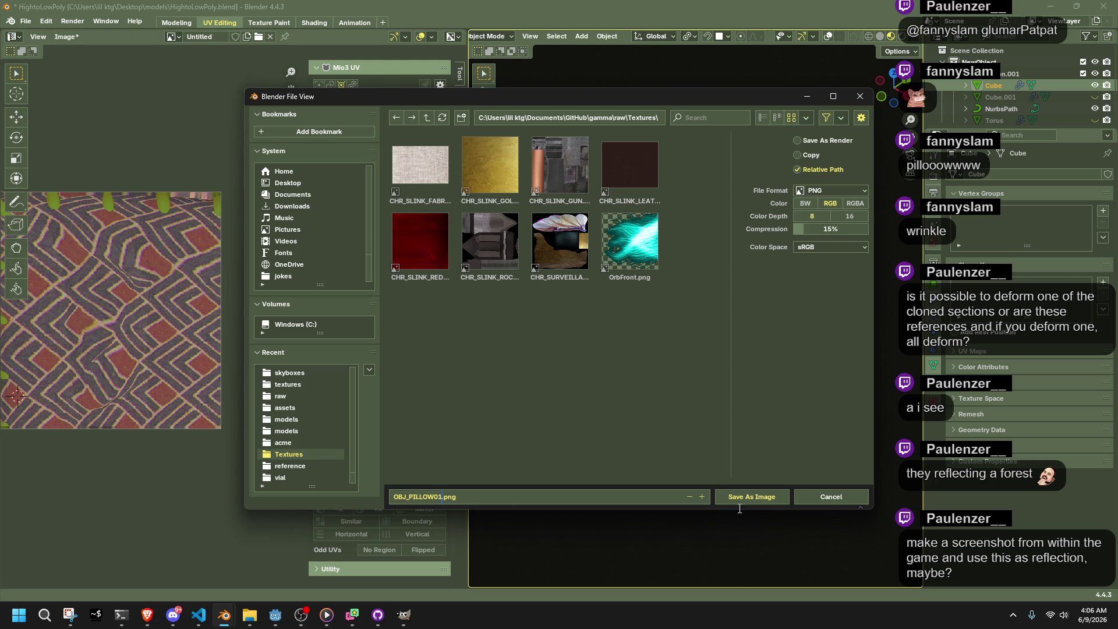
click(735, 497)
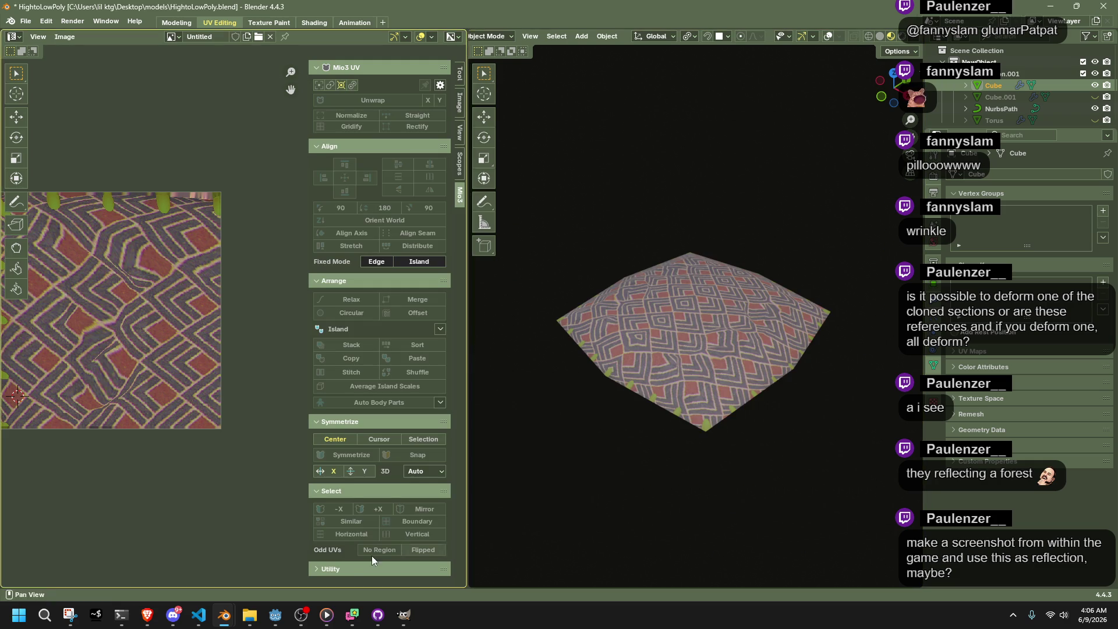
Load OBJ_PILLOW01.png from raw\Textures into the pasted pillow's Image Texture node in Shading
mouse_move(221, 616)
click(149, 566)
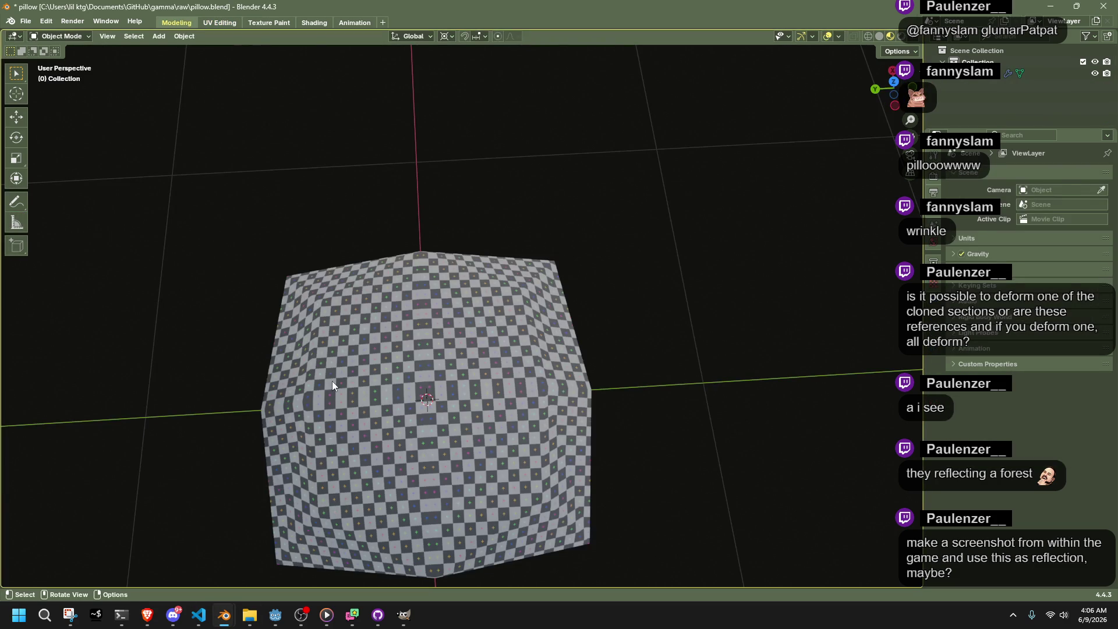
click(332, 381)
click(314, 22)
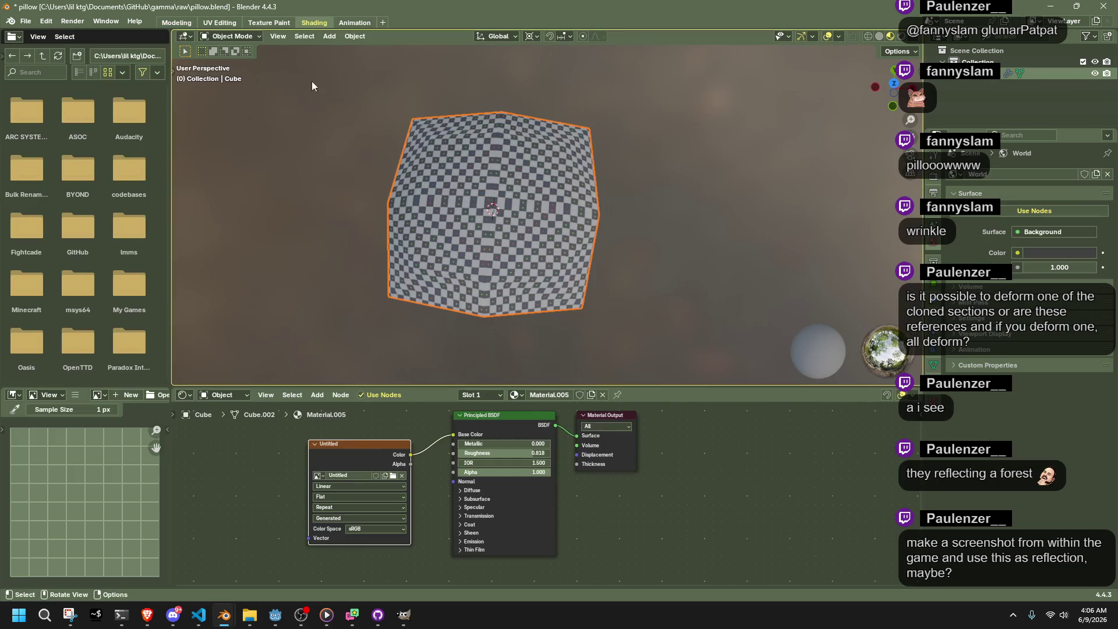
click(394, 477)
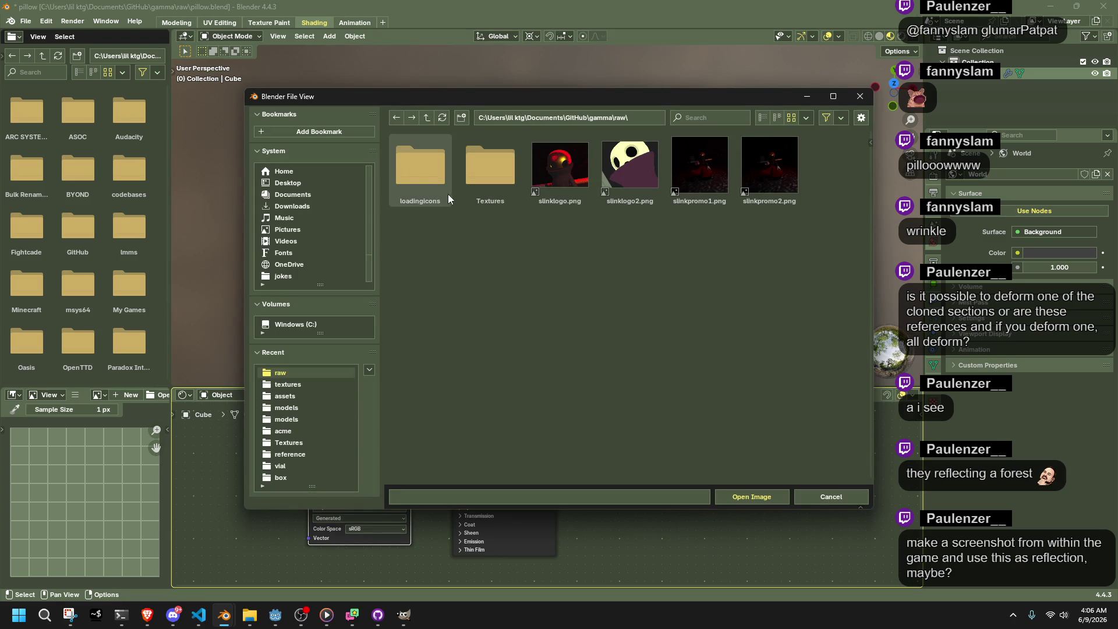
double_click(474, 177)
double_click(475, 261)
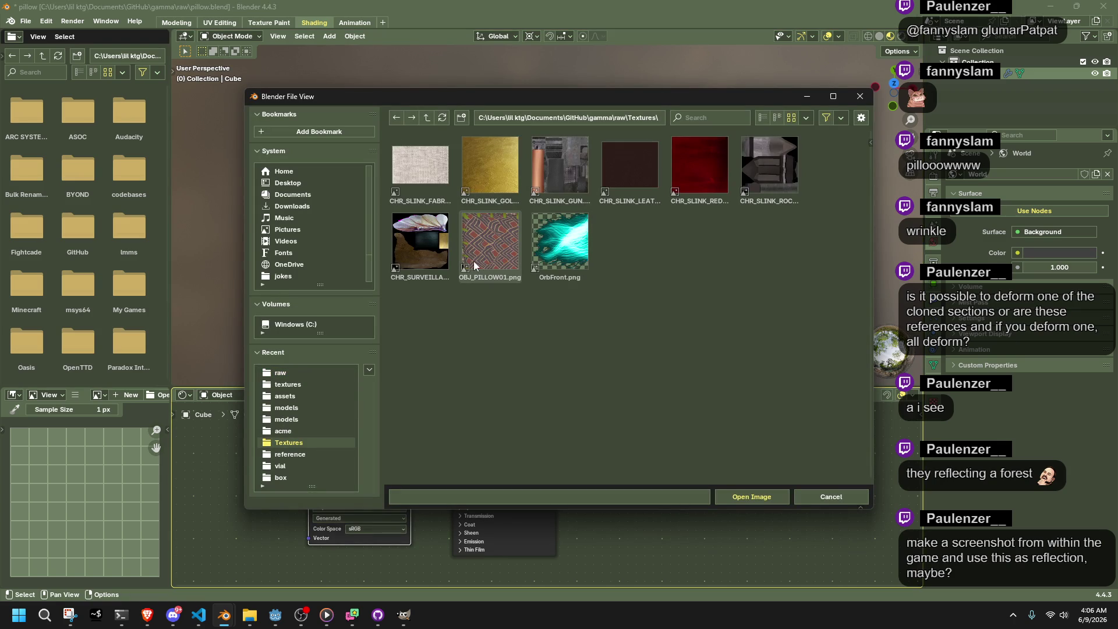
scroll(476, 261, up, 4)
scroll(476, 260, down, 5)
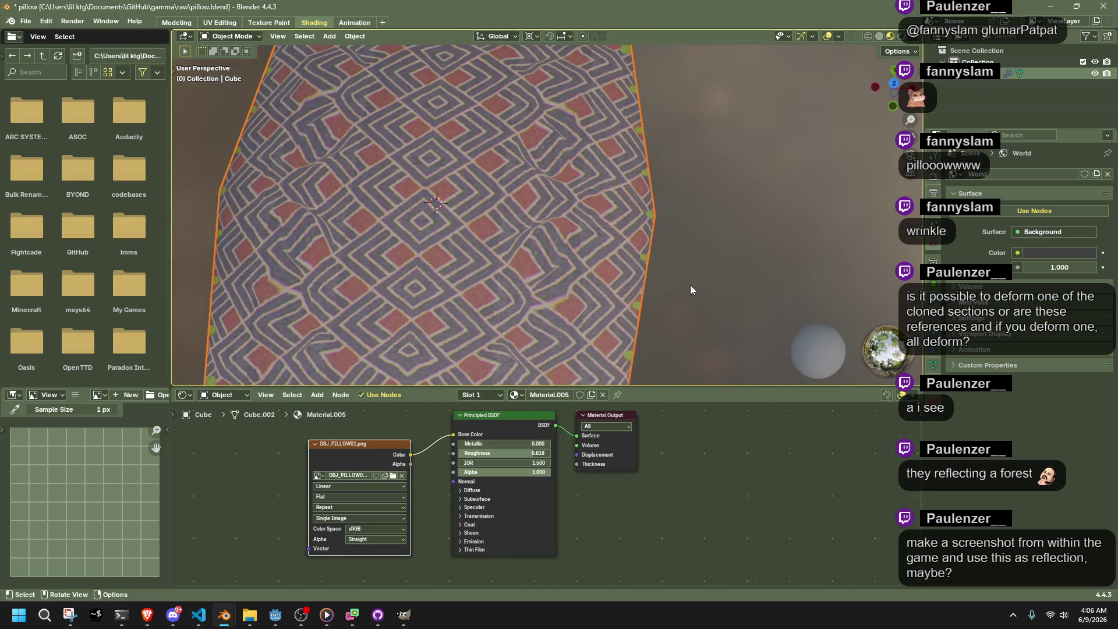
mouse_move(690, 285)
middle_down()
mouse_move(648, 205)
mouse_move(658, 176)
mouse_move(676, 236)
mouse_move(679, 204)
mouse_move(714, 208)
mouse_move(726, 224)
middle_up()
Apply the pillow's transforms, lower its Roughness, and set the specular IOR Level to 0.382
click(634, 219)
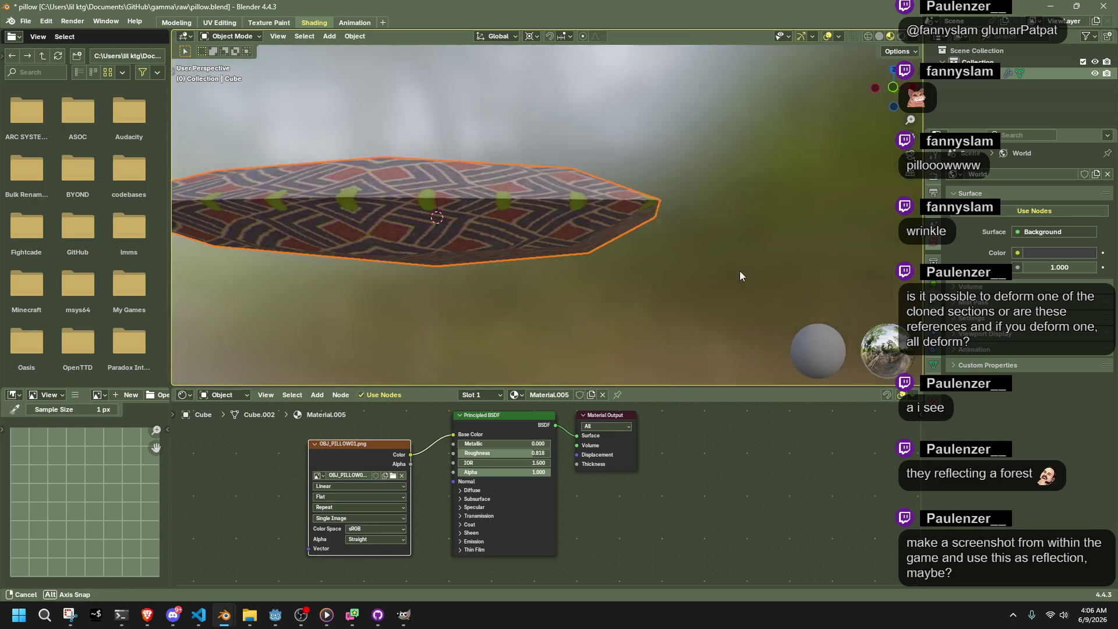
middle_drag(740, 270, 661, 306)
key(ctrl+a)
click(661, 307)
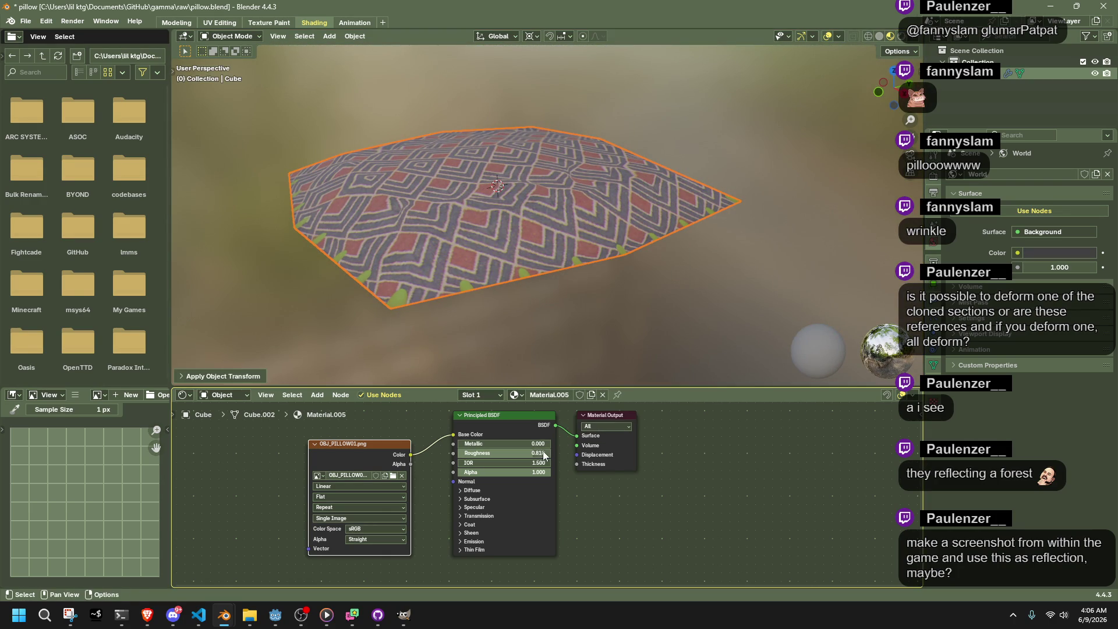
mouse_move(507, 453)
mouse_down()
mouse_move(408, 453)
mouse_move(524, 453)
mouse_move(512, 453)
mouse_up()
click(466, 507)
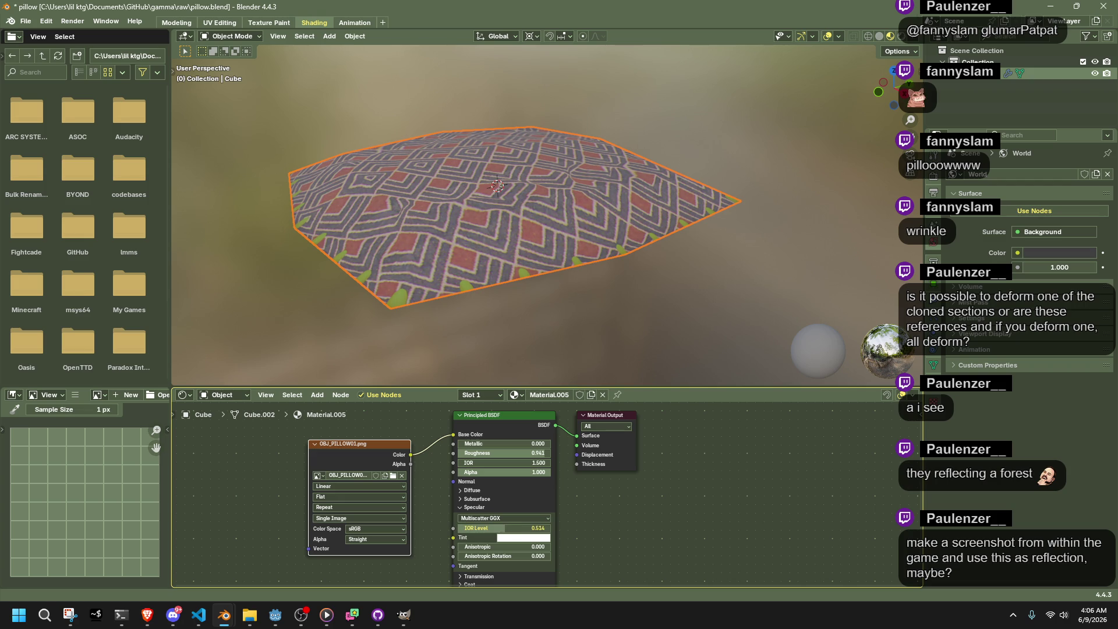
drag(524, 528, 501, 529)
scroll(669, 286, up, 5)
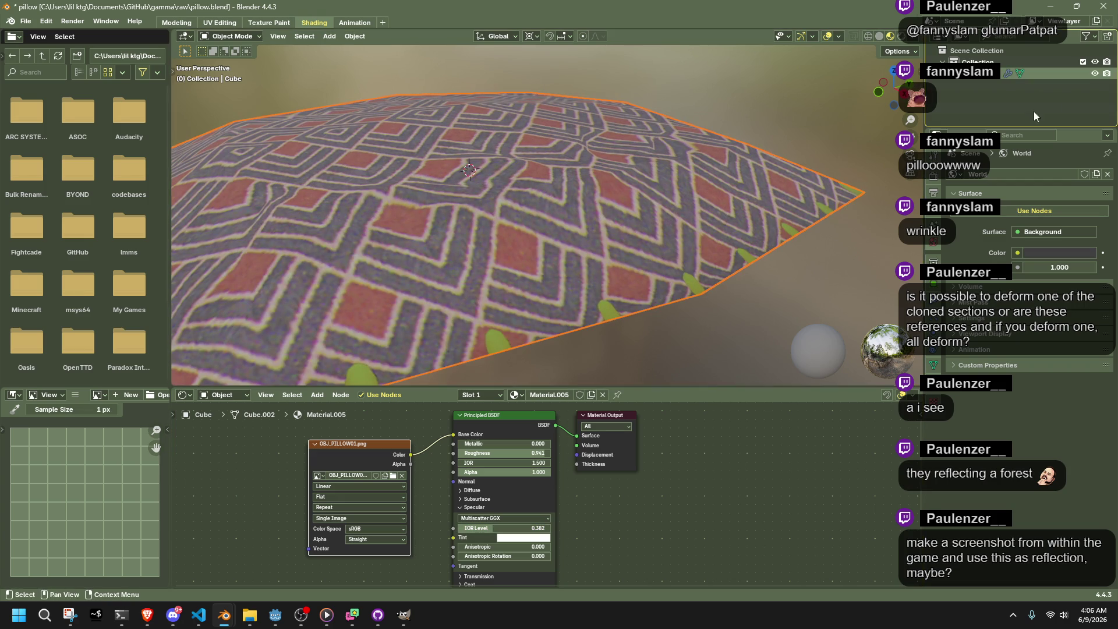
Rename the Cube object to Pillow and save pillow.blend
double_click(982, 78)
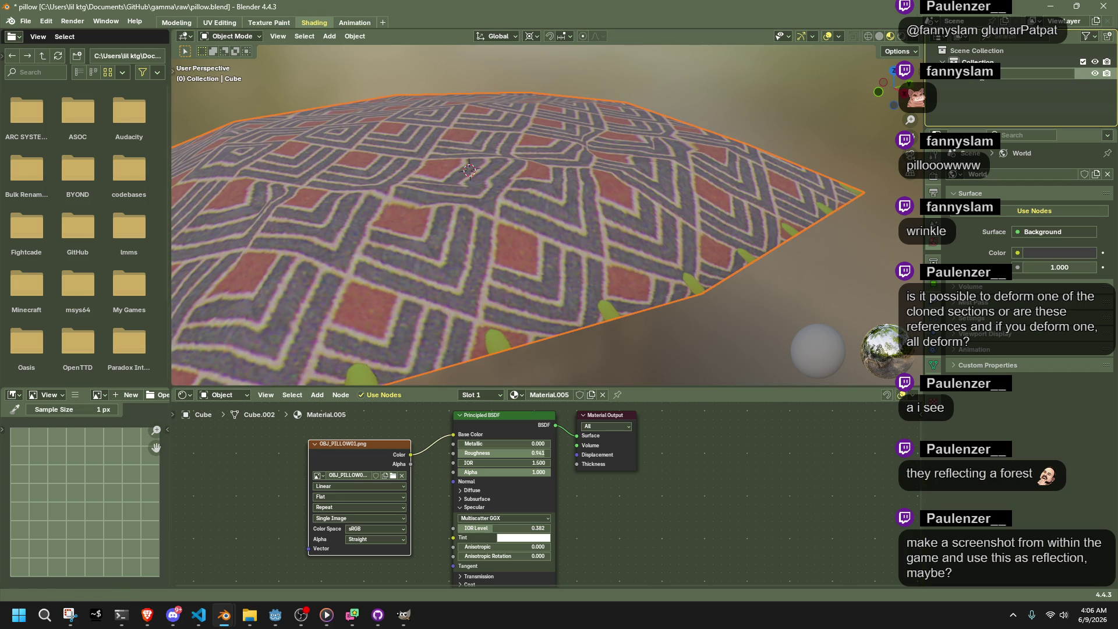
text(Pillow)
key(Return)
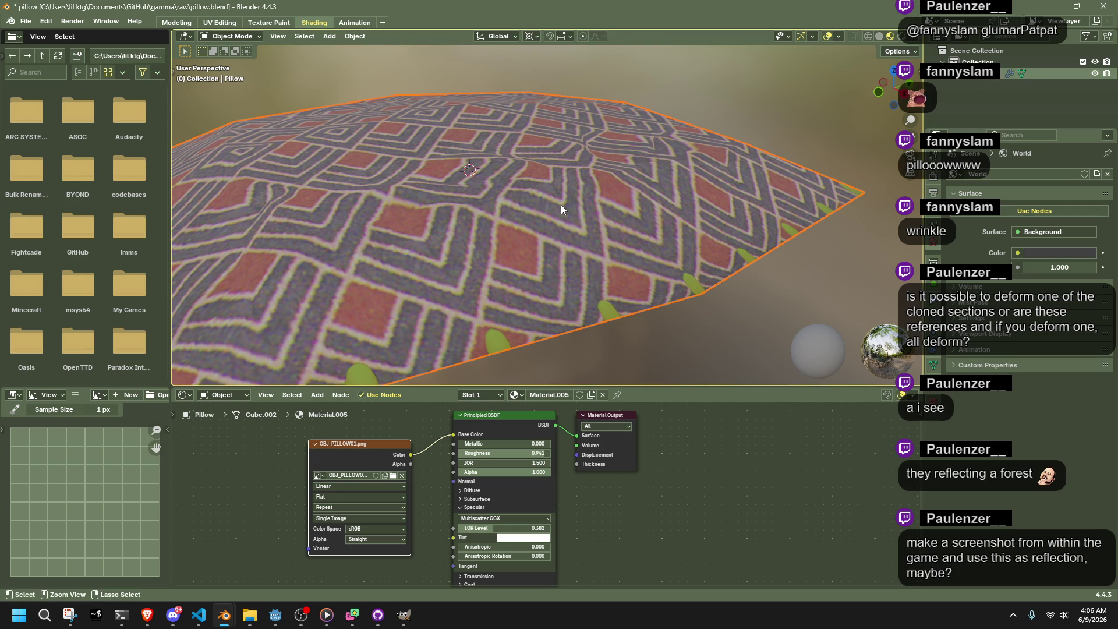
key(ctrl+s)
click(25, 21)
Export the pillow as glTF 2.0 pillow.glb into assets/models with Remember Export ticked
mouse_move(58, 199)
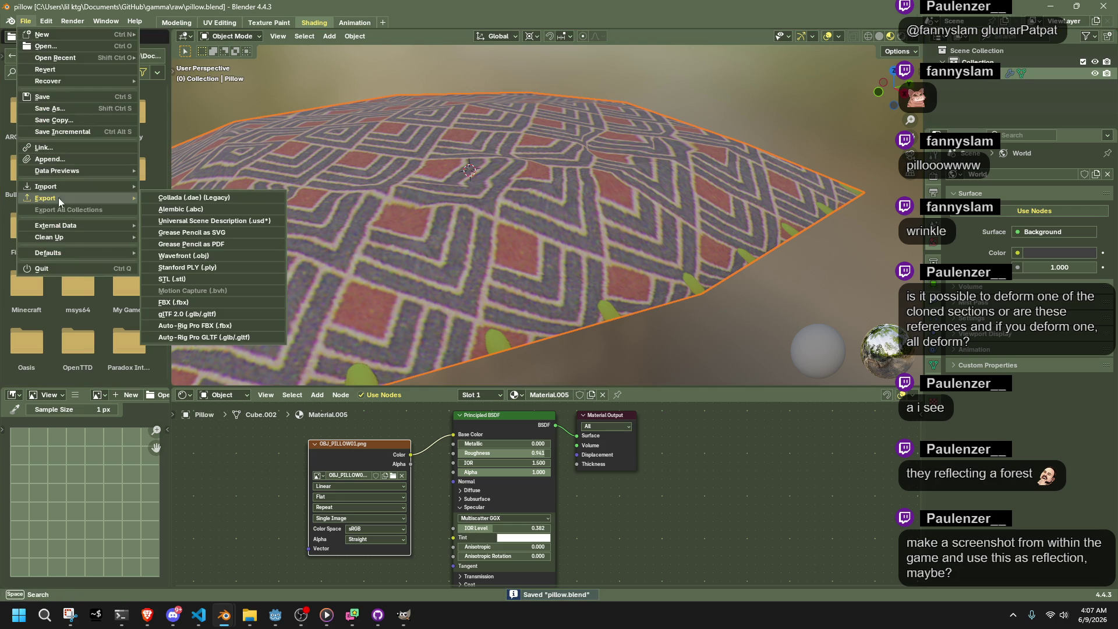
click(202, 315)
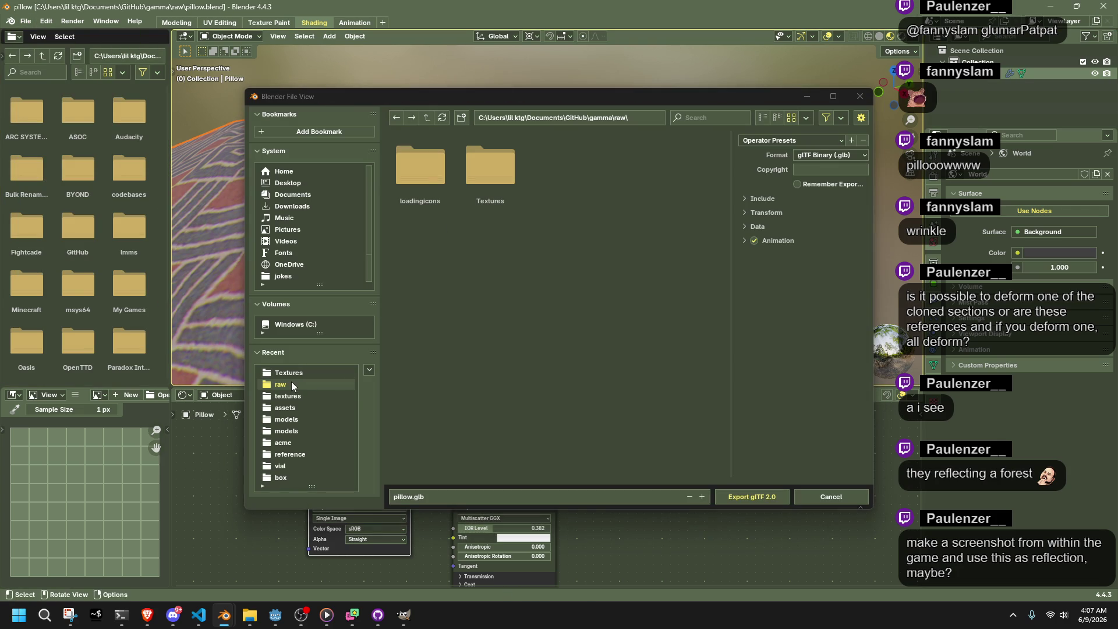
click(292, 407)
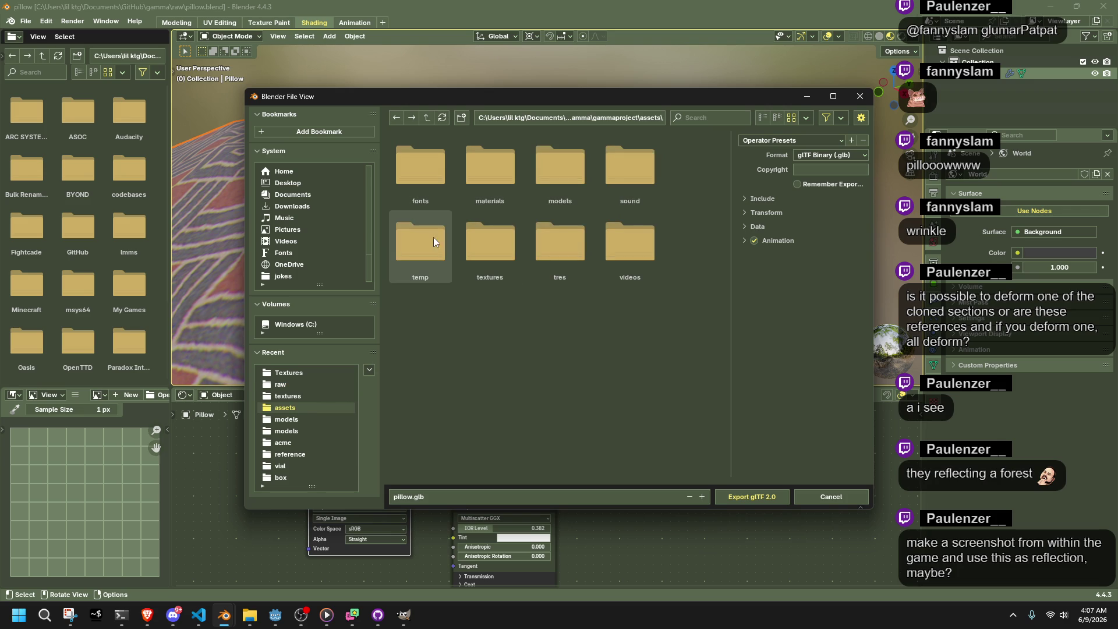
click(557, 197)
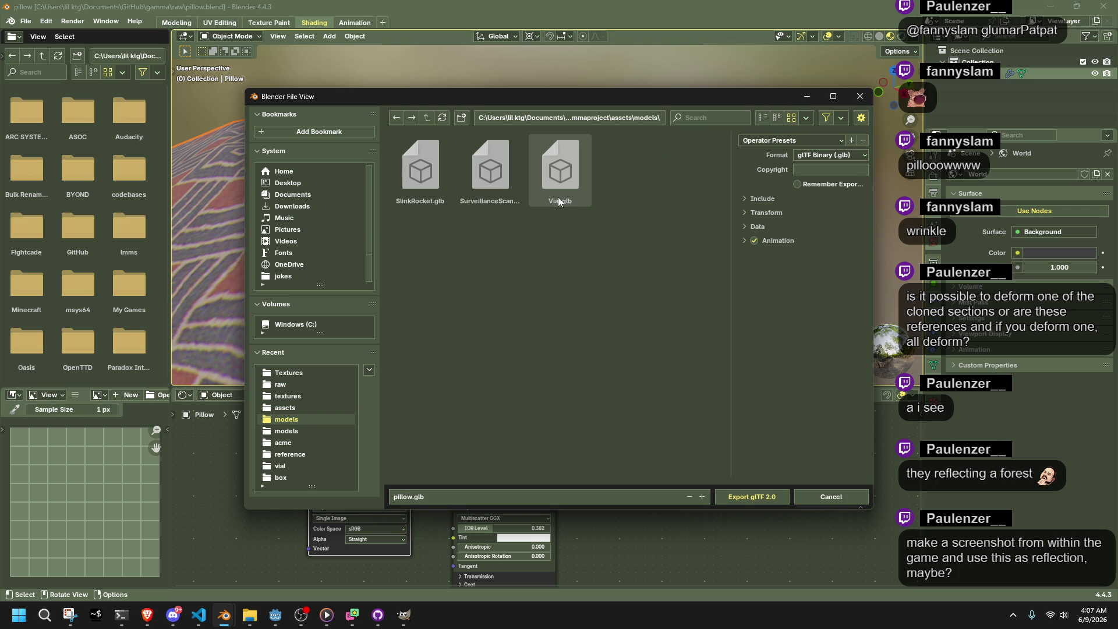
click(799, 182)
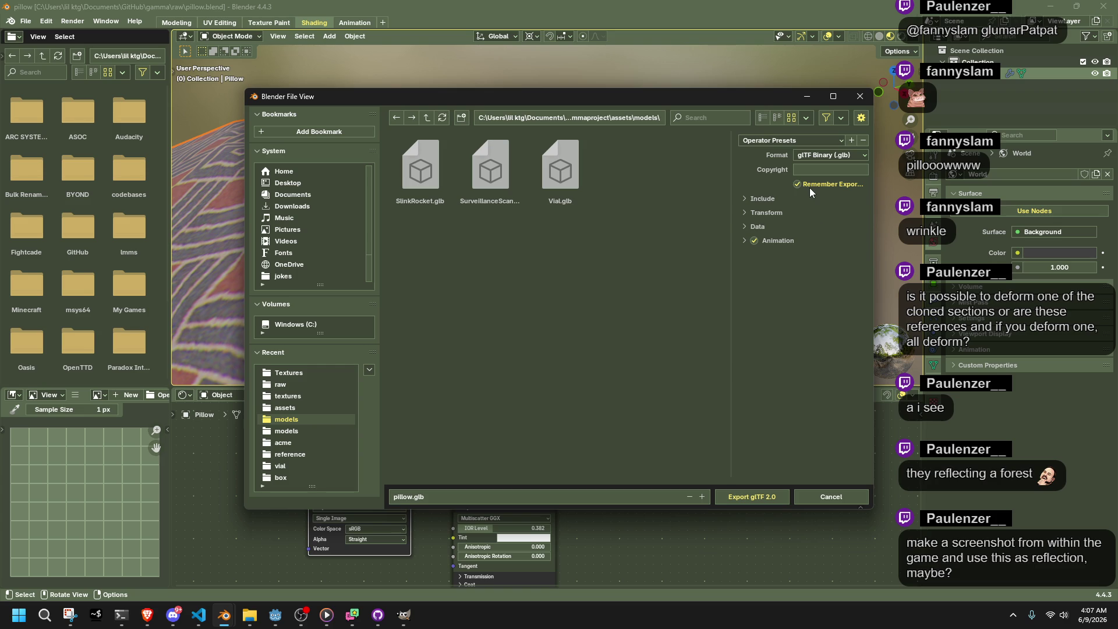
click(753, 198)
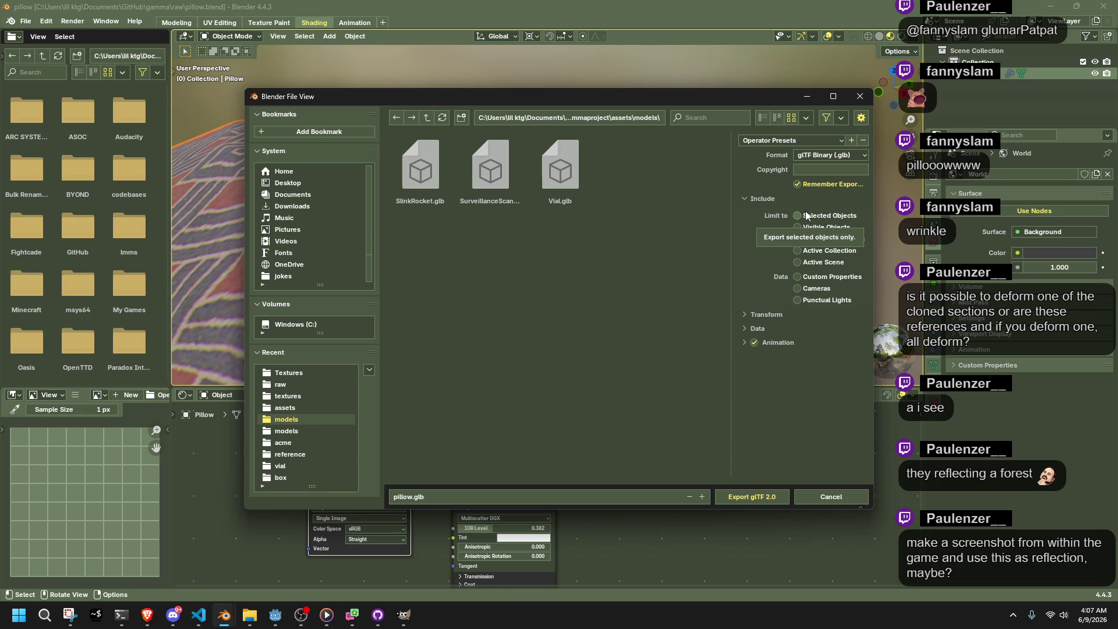
click(759, 329)
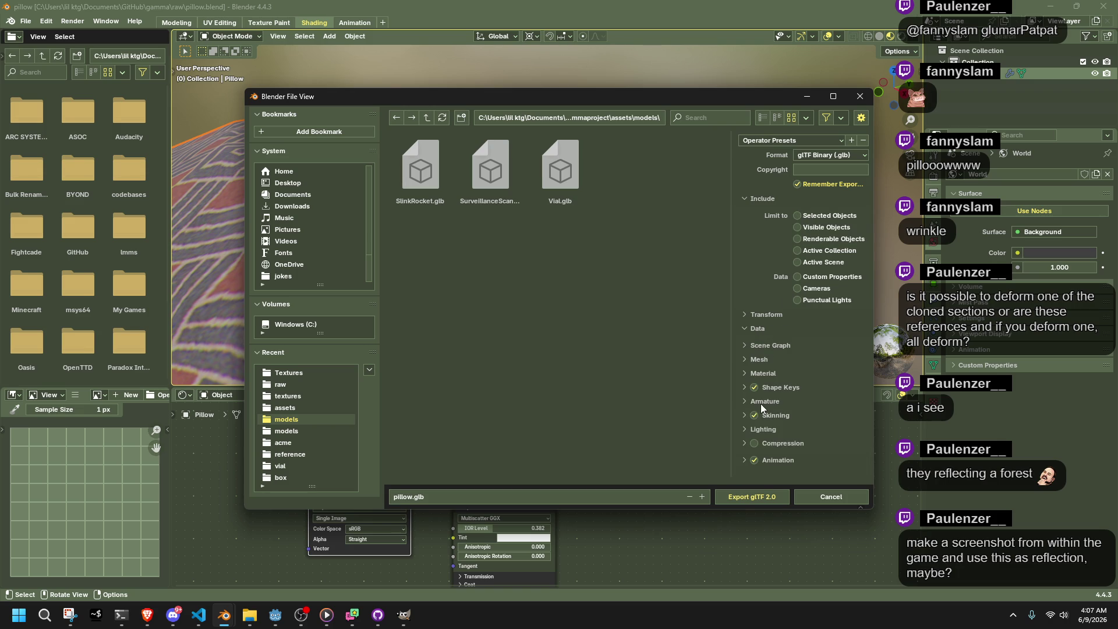
click(756, 328)
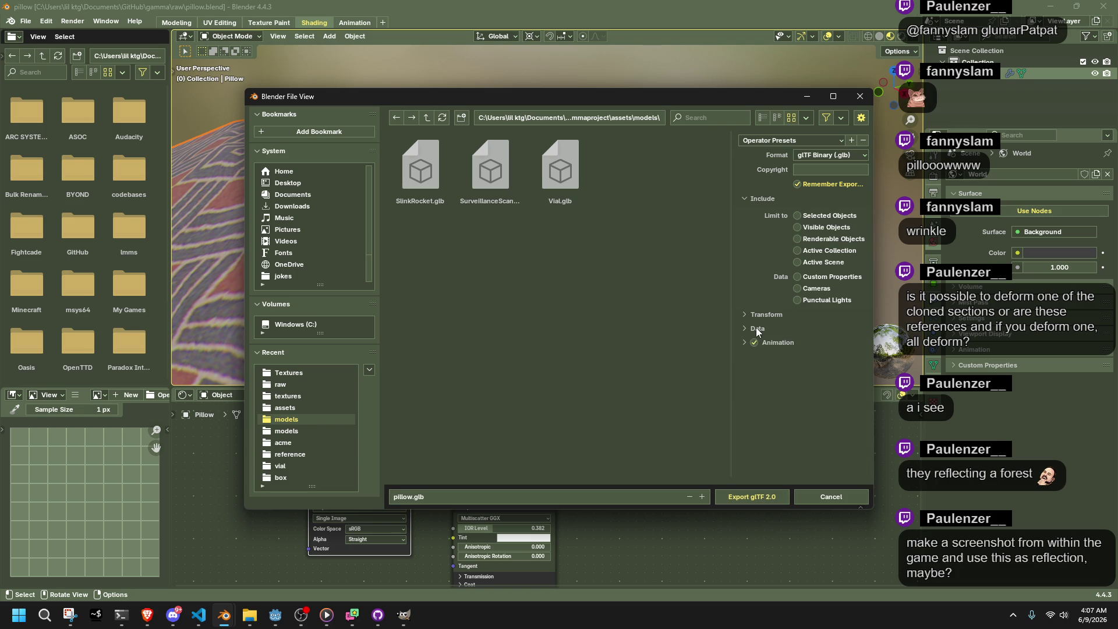
click(744, 490)
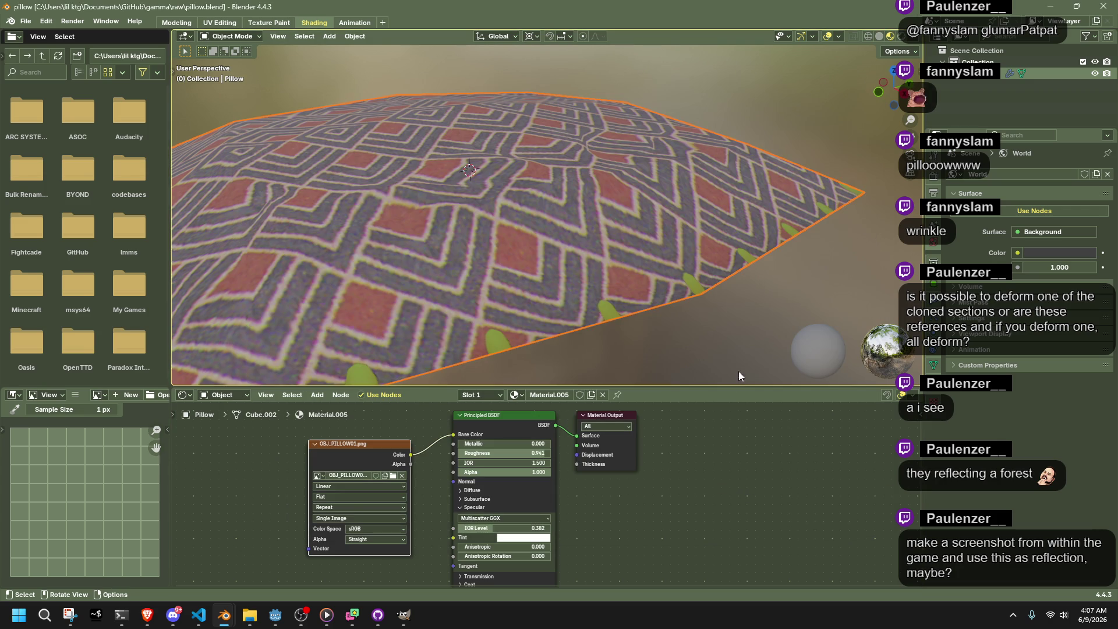
Inspect the pillow's texture in the viewport and save the blend file
mouse_move(739, 335)
middle_down()
mouse_move(589, 264)
mouse_move(629, 312)
mouse_move(686, 340)
middle_up()
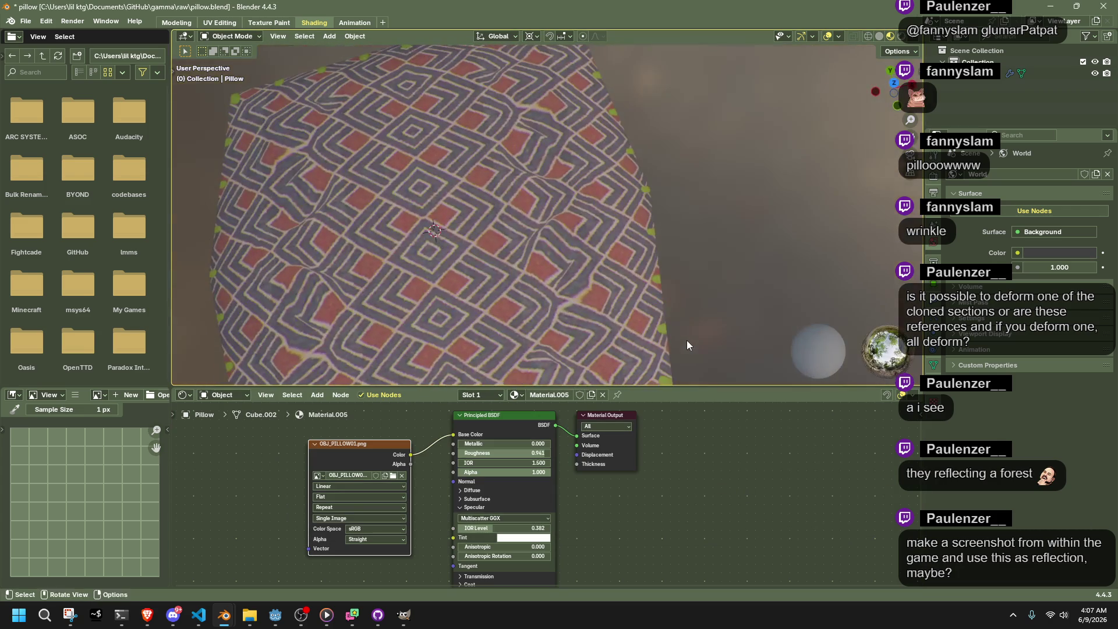
scroll(530, 243, up, 5)
mouse_move(593, 191)
middle_down()
mouse_move(714, 163)
mouse_move(712, 127)
mouse_move(690, 282)
mouse_move(587, 275)
middle_up()
scroll(712, 127, down, 5)
key(ctrl+s)
In Godot, filter FileSystem for 'pillo' and drop pillow.glb into the scene to check it
click(275, 615)
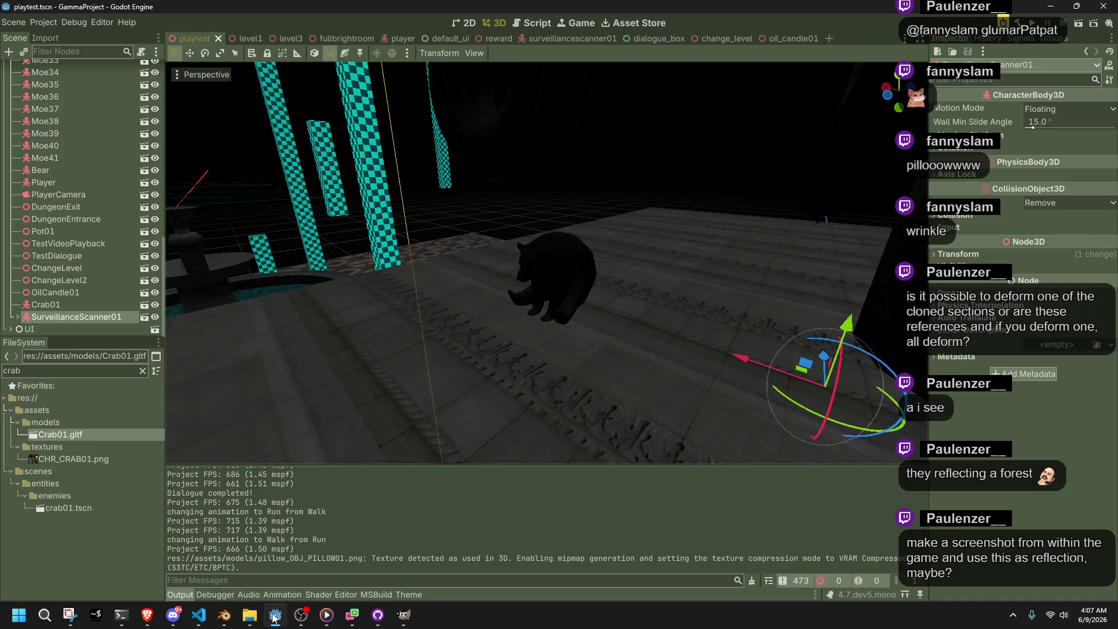
click(142, 371)
text(pillo)
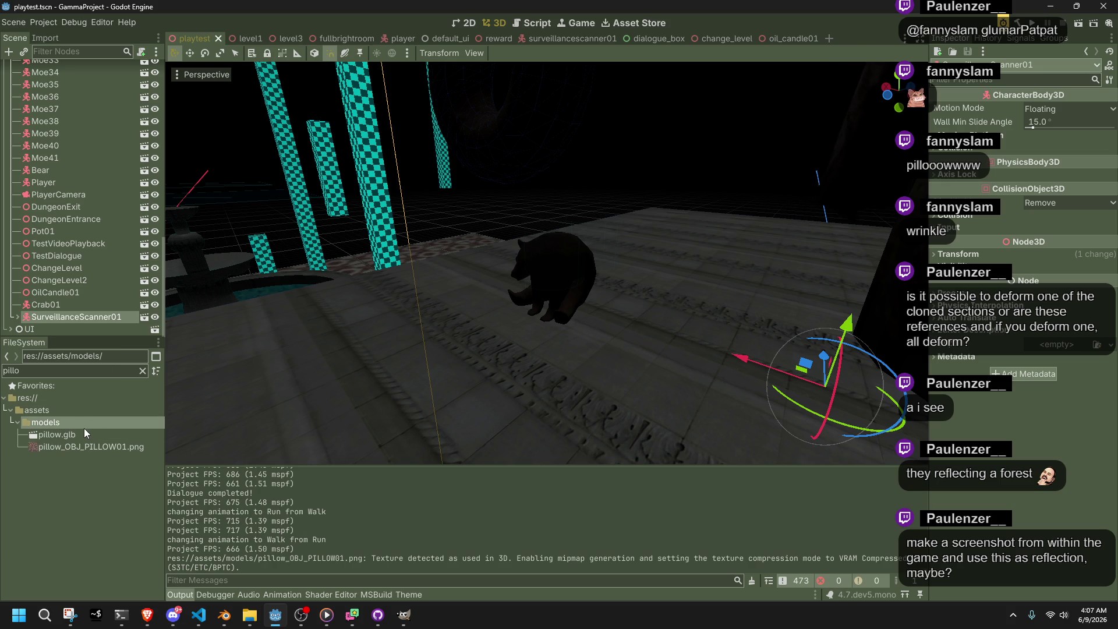
drag(87, 435, 464, 396)
scroll(463, 396, up, 5)
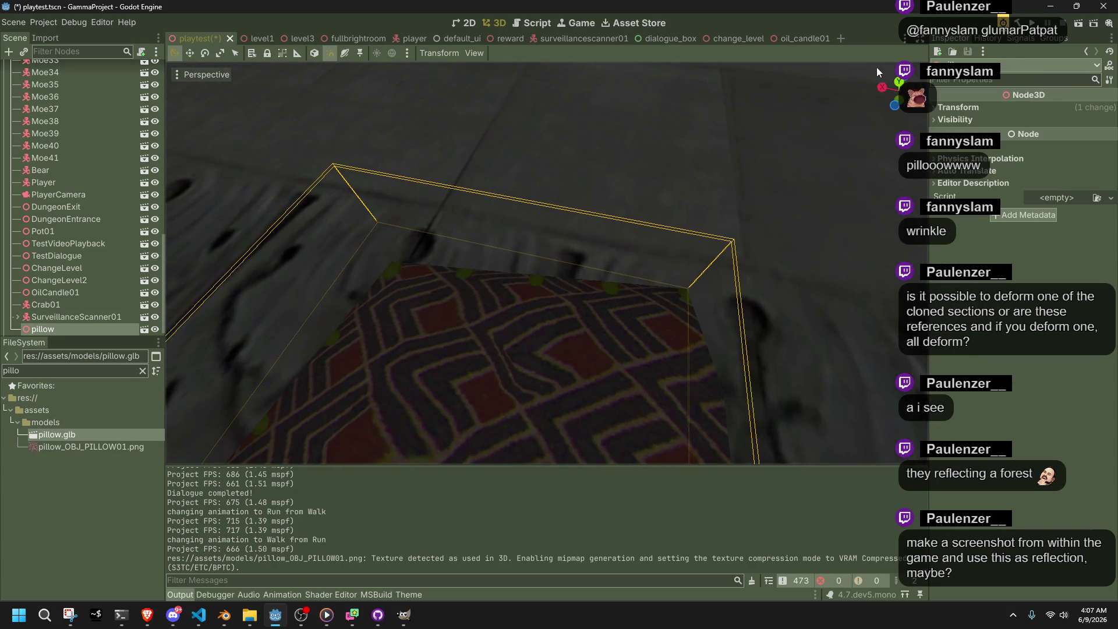
scroll(525, 345, down, 10)
key(f)
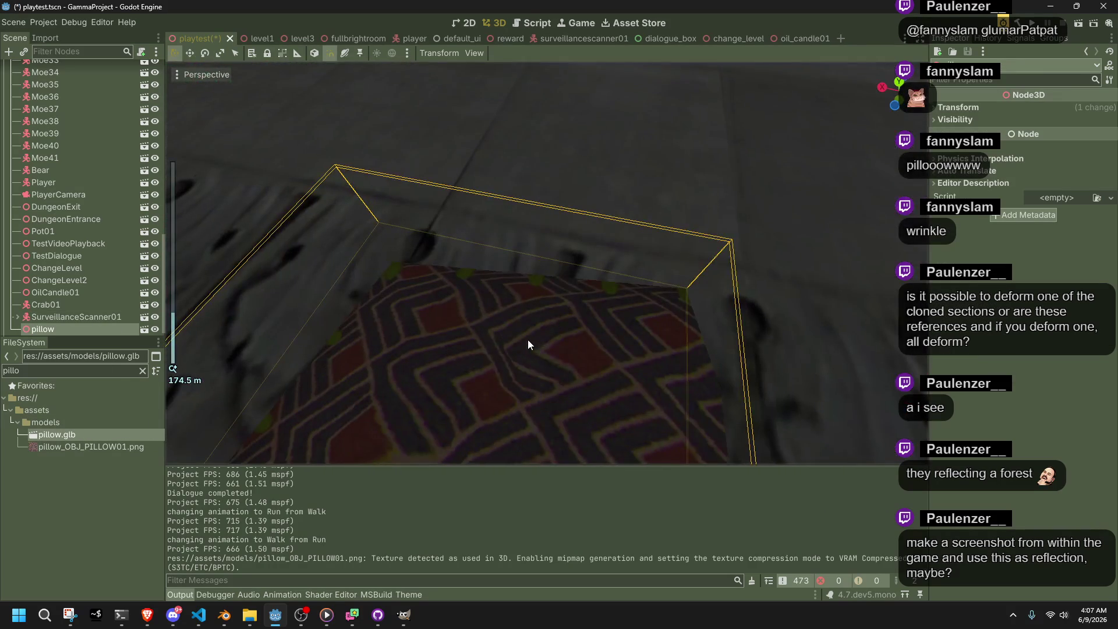
Delete the test pillow node from the scene
key(Delete)
click(527, 323)
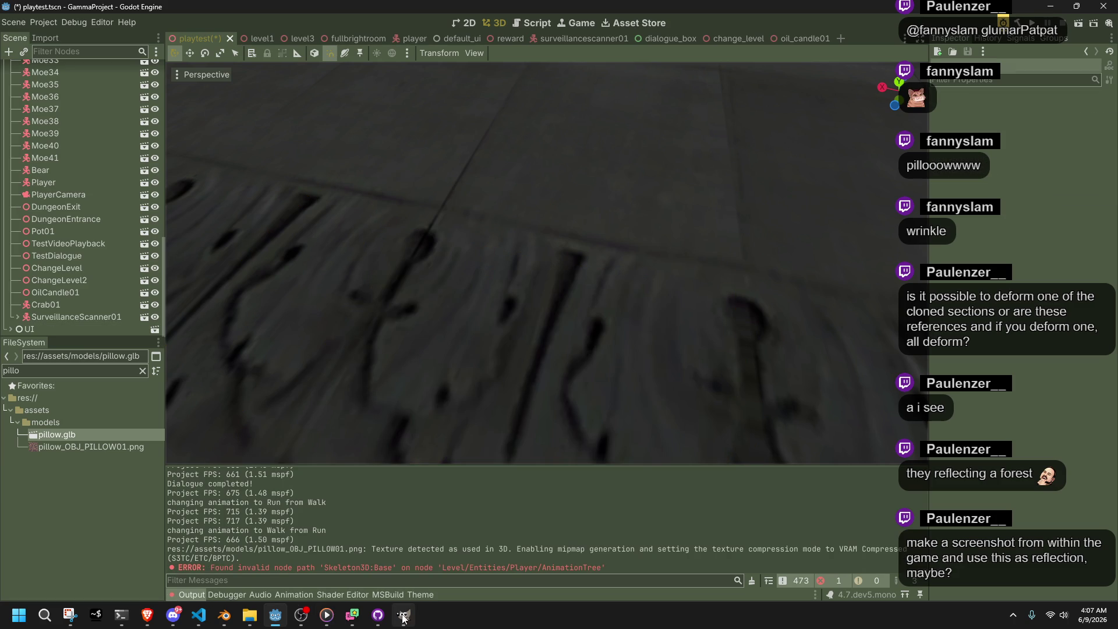
mouse_move(412, 617)
mouse_move(225, 616)
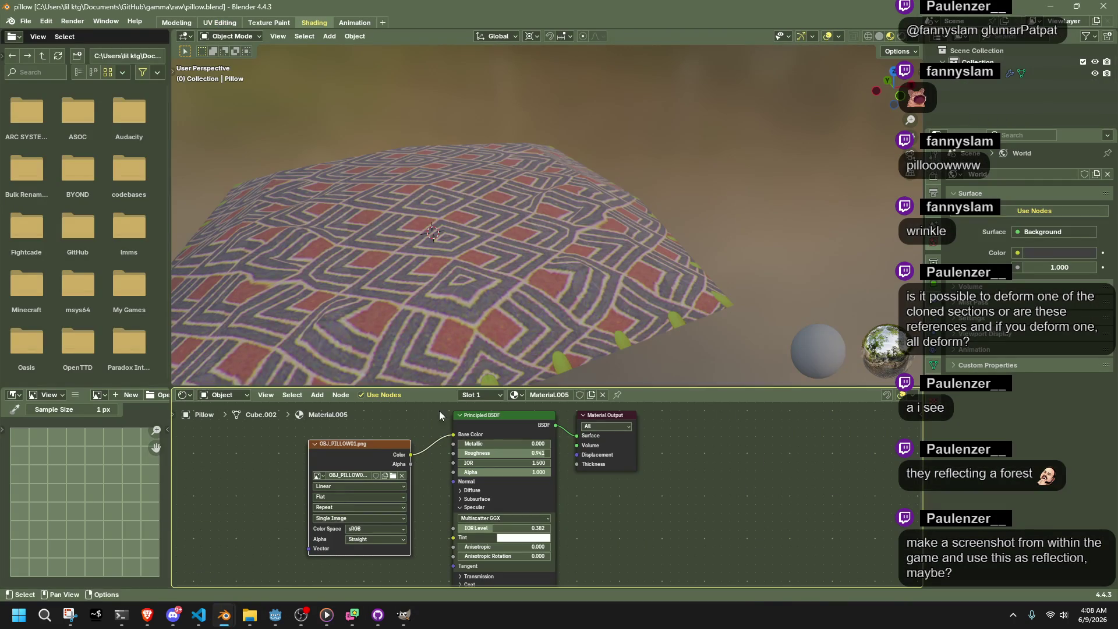
Select the pillow mesh, then close the HightoLowPoly window without saving
click(199, 564)
click(719, 301)
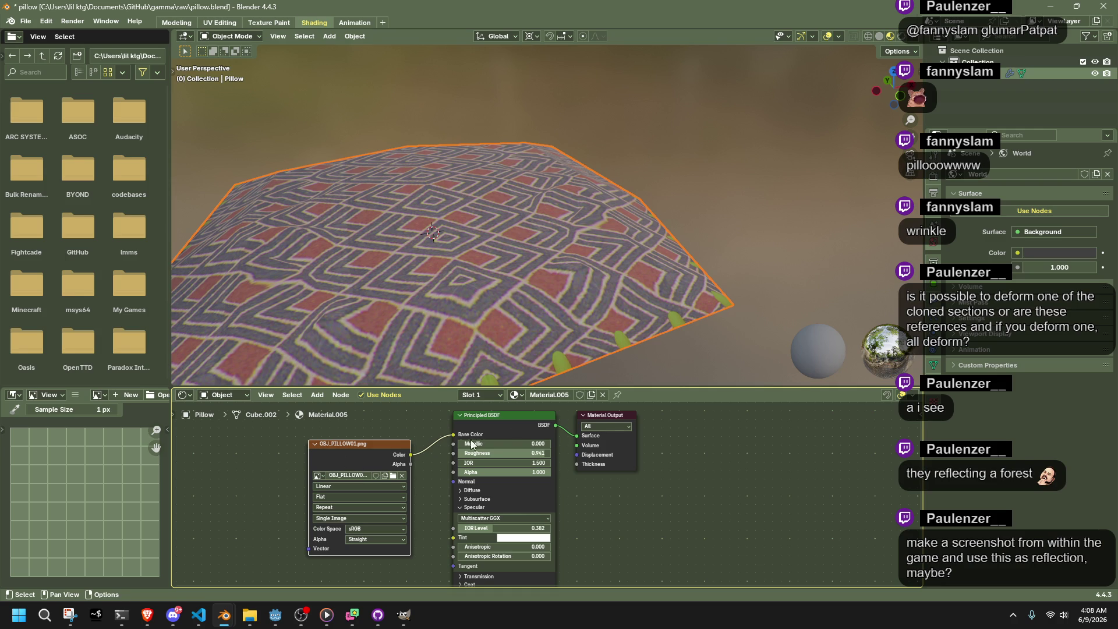
click(199, 617)
click(213, 623)
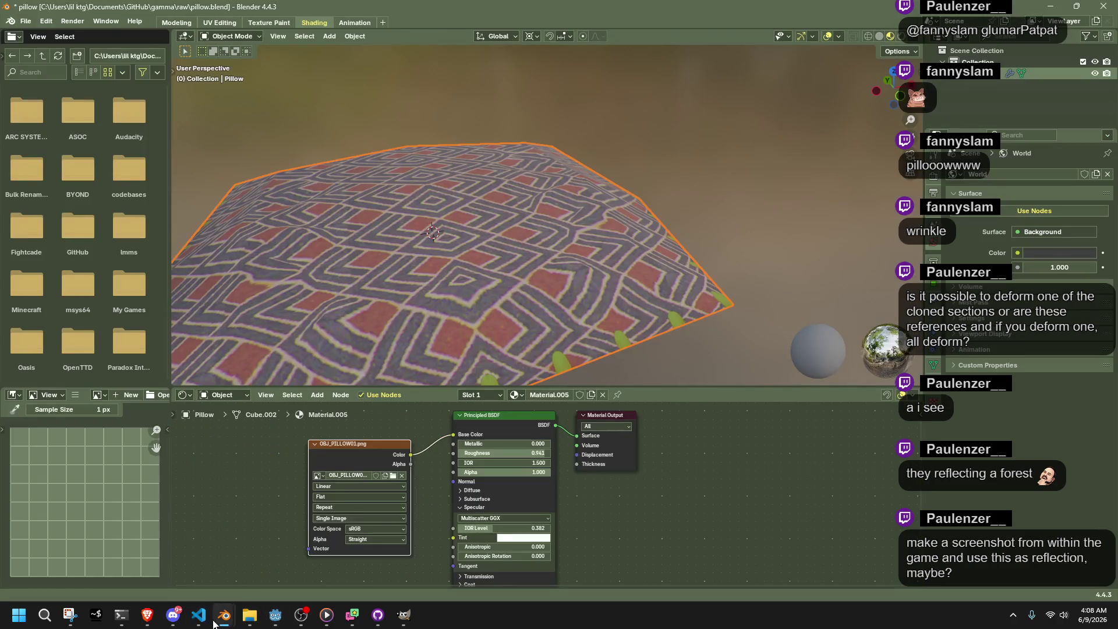
mouse_move(213, 623)
click(251, 564)
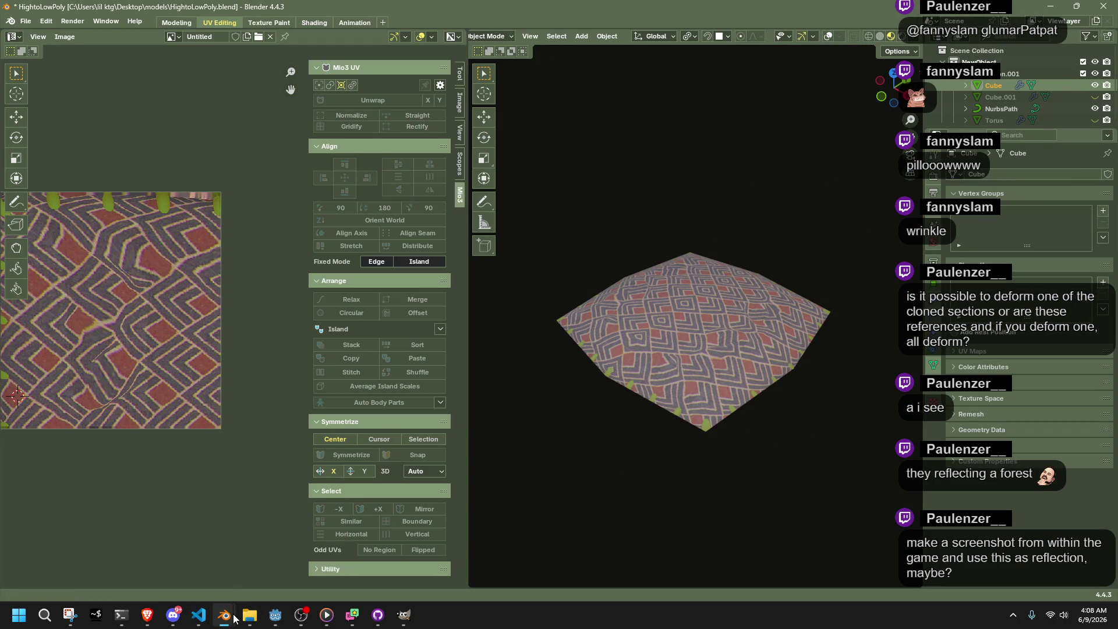
click(1104, 5)
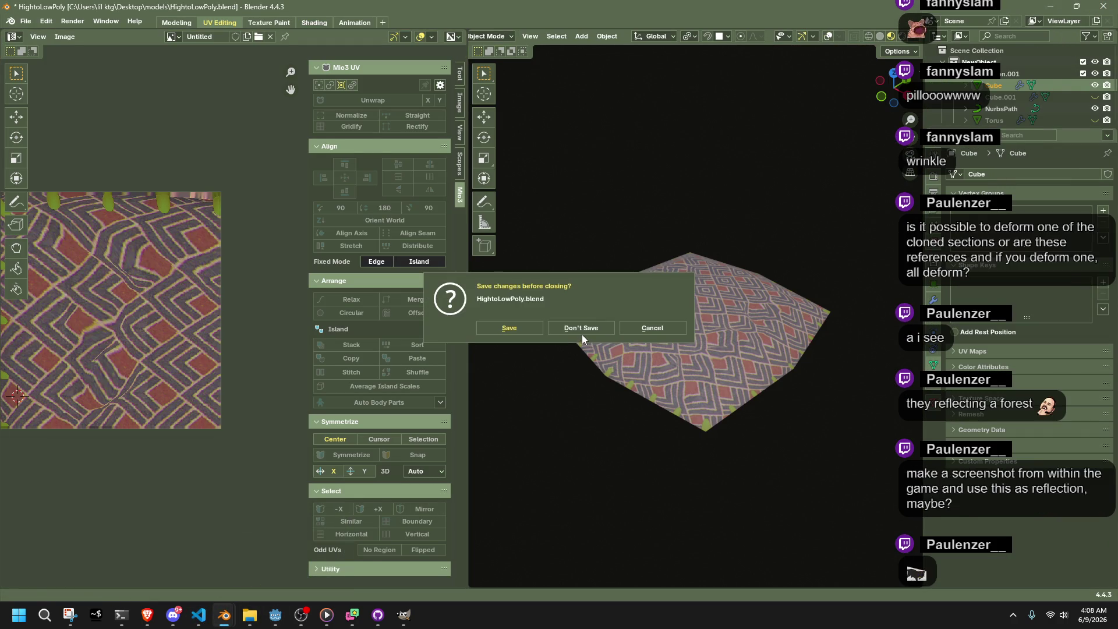
click(581, 329)
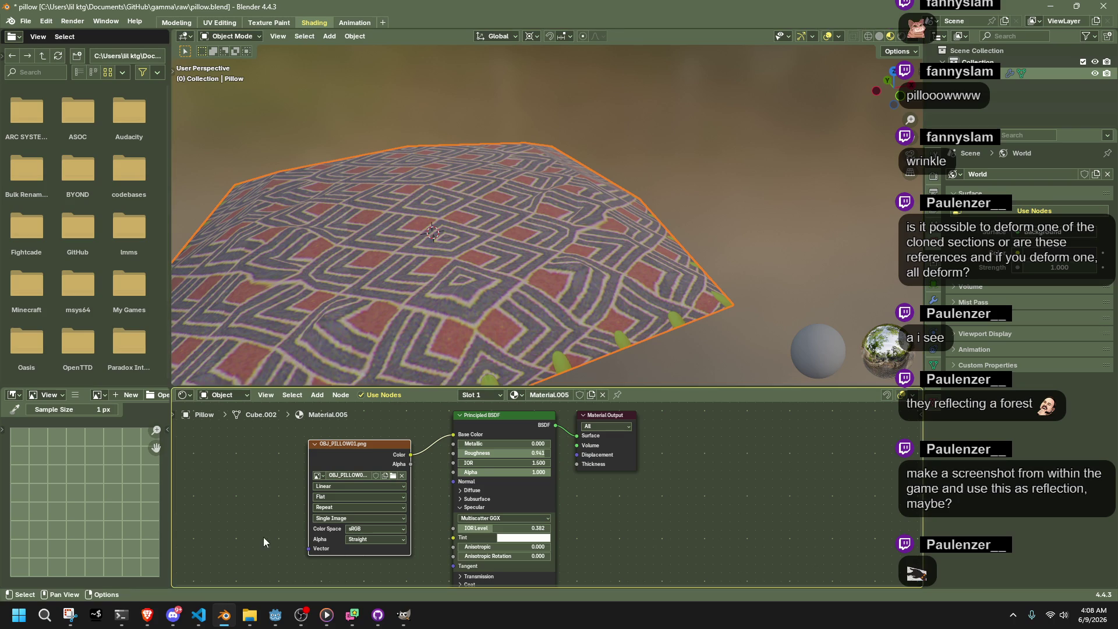
Re-export the pillow to pillow.glb as glTF 2.0 with Data and Mesh options expanded
key(F3)
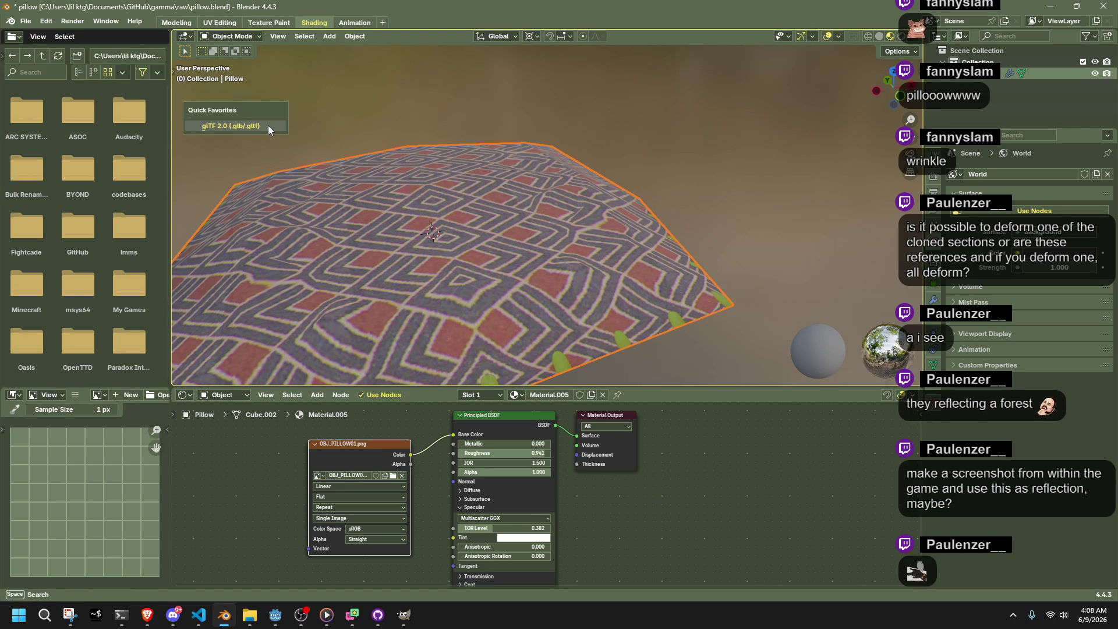
click(268, 125)
click(759, 227)
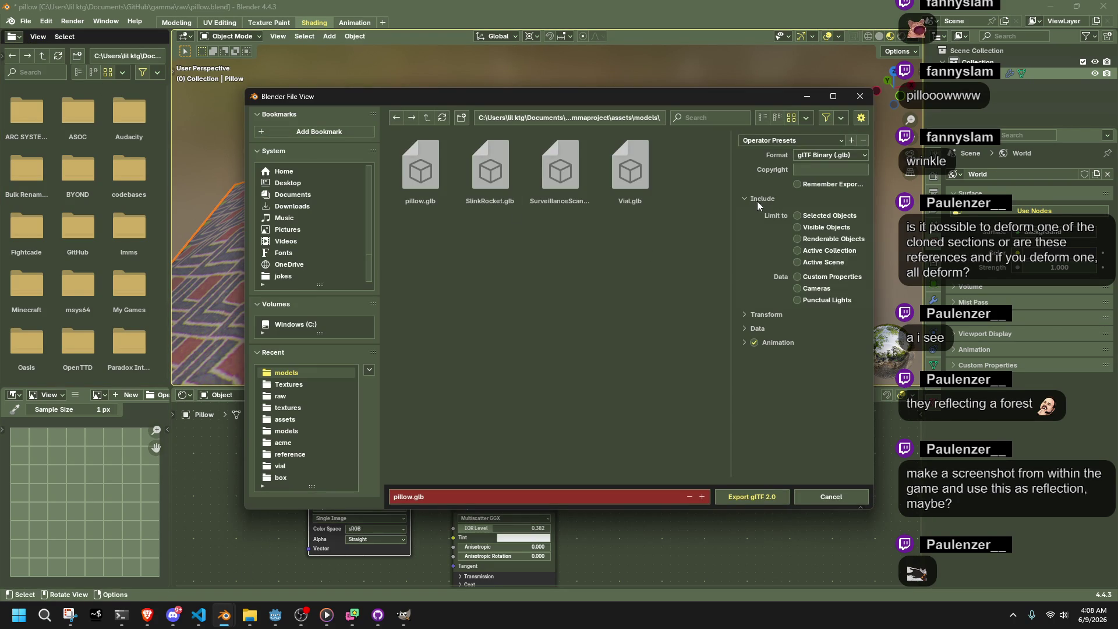
click(760, 257)
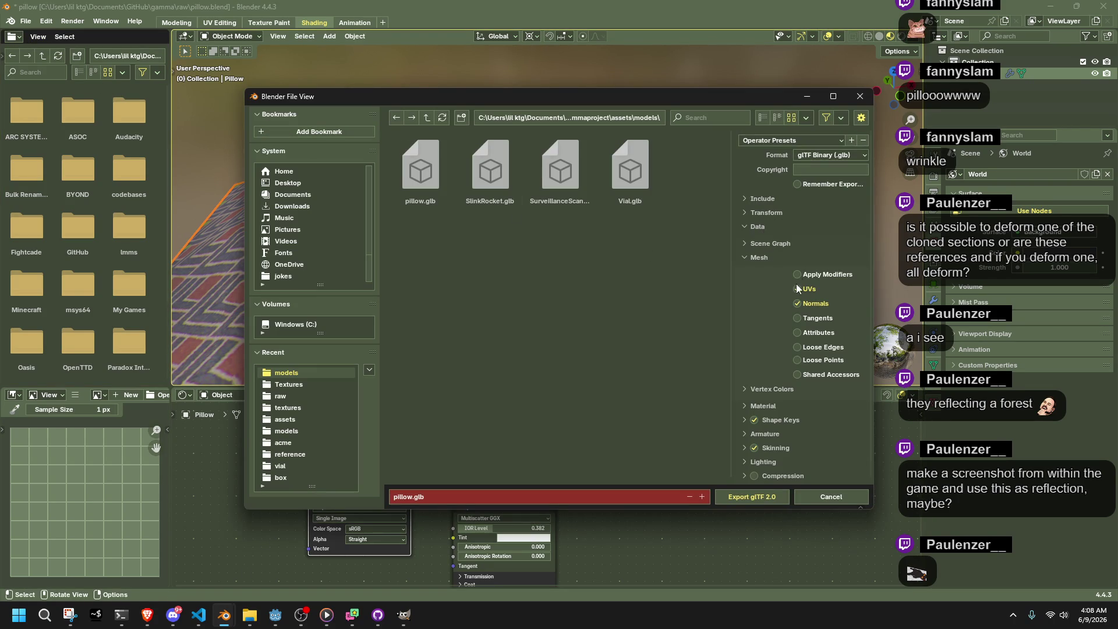
click(759, 498)
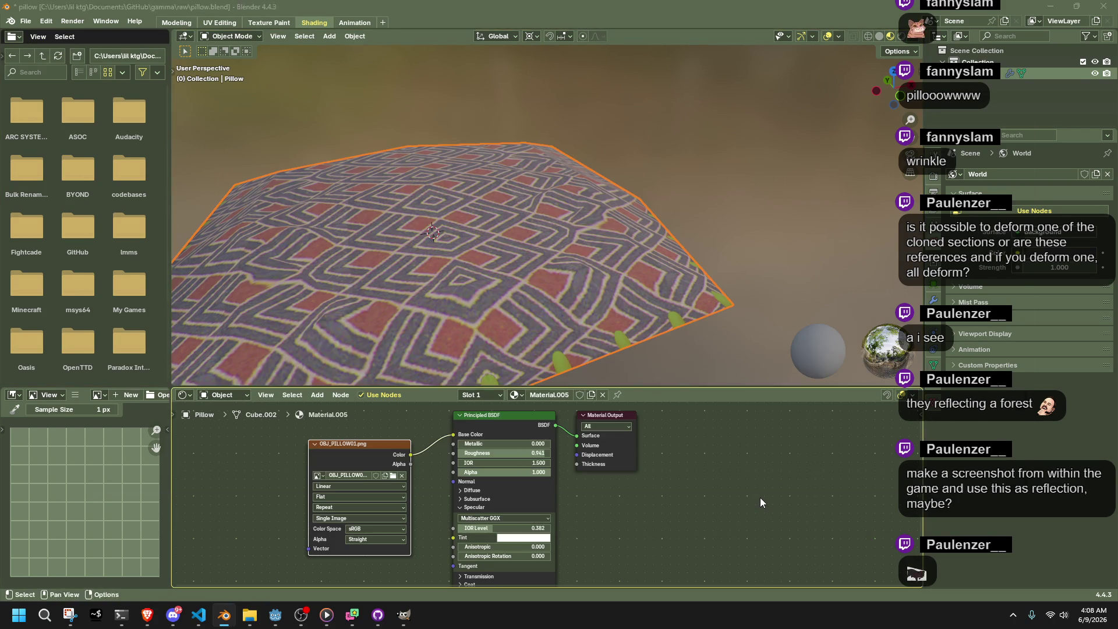
key(alt+Tab)
key(alt+Tab)
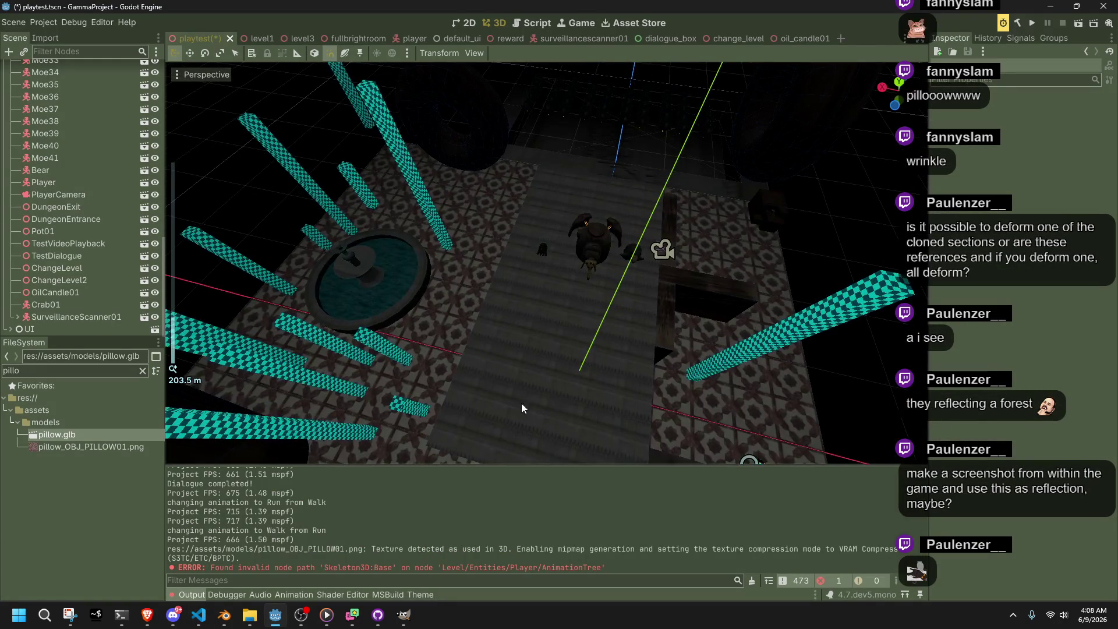
Place pillow.glb on the dungeon floor and set its uniform scale to 1.15
mouse_move(522, 403)
right_down()
mouse_move(501, 350)
mouse_move(360, 418)
right_up()
mouse_move(89, 431)
mouse_down()
mouse_move(495, 378)
mouse_move(556, 351)
mouse_up()
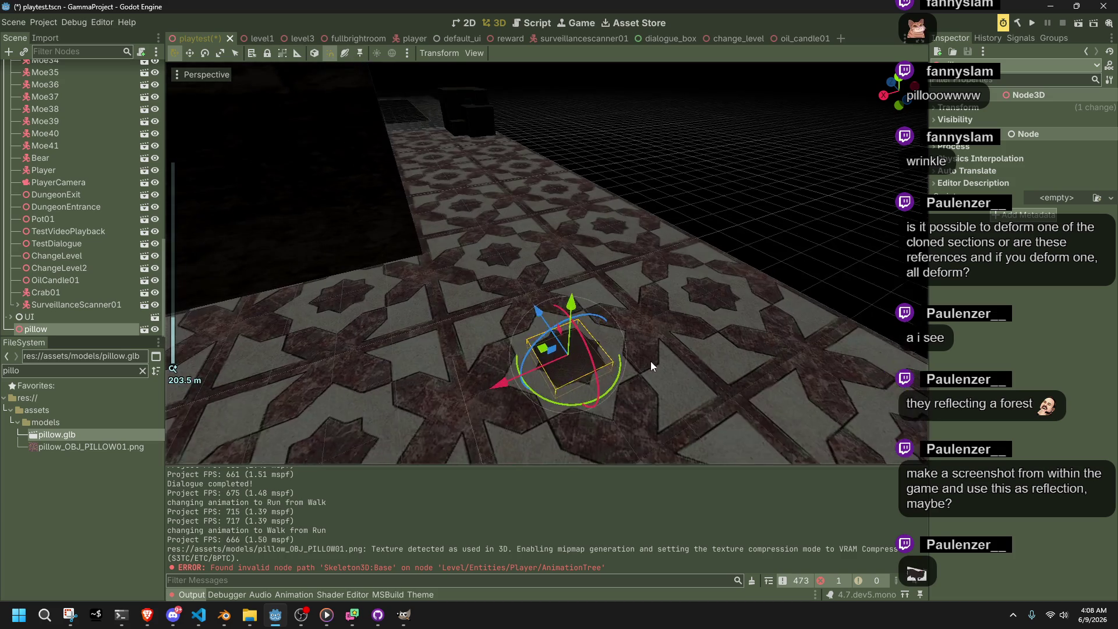
mouse_move(651, 361)
right_down()
mouse_move(606, 327)
mouse_move(850, 232)
right_up()
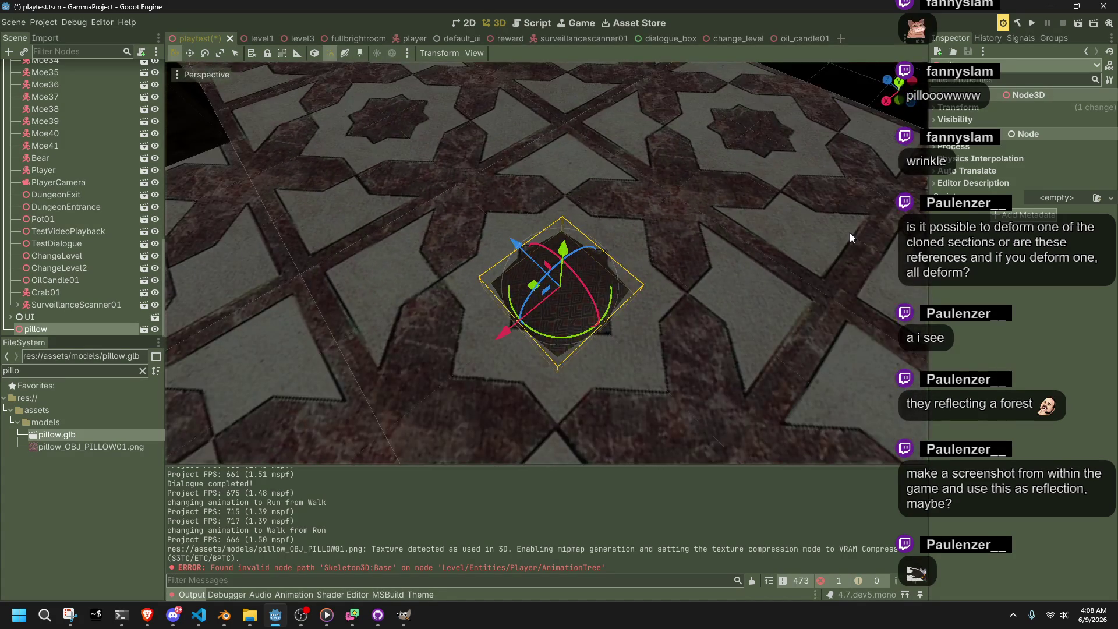
click(944, 110)
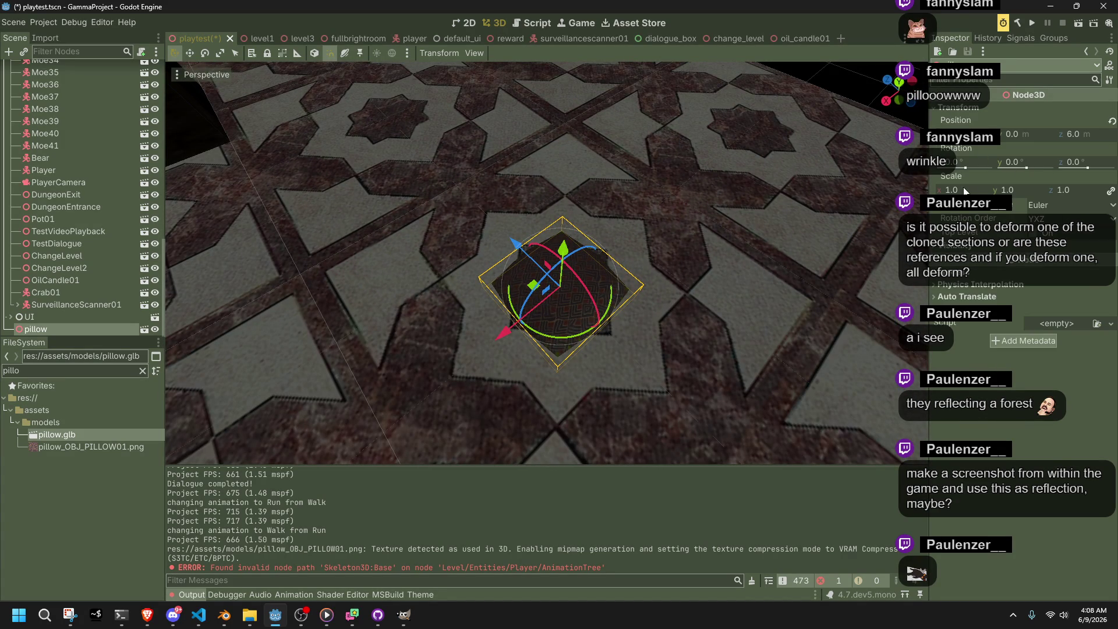
mouse_move(965, 191)
mouse_down()
mouse_move(1016, 191)
mouse_move(1002, 191)
mouse_up()
middle_drag(757, 233, 785, 220)
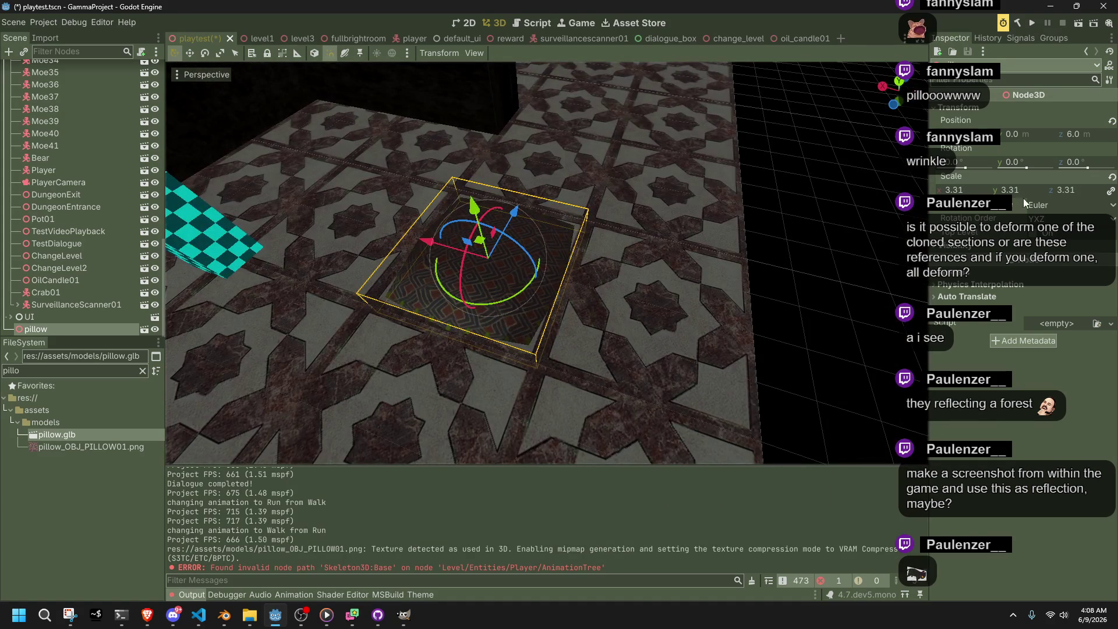
drag(973, 191, 940, 191)
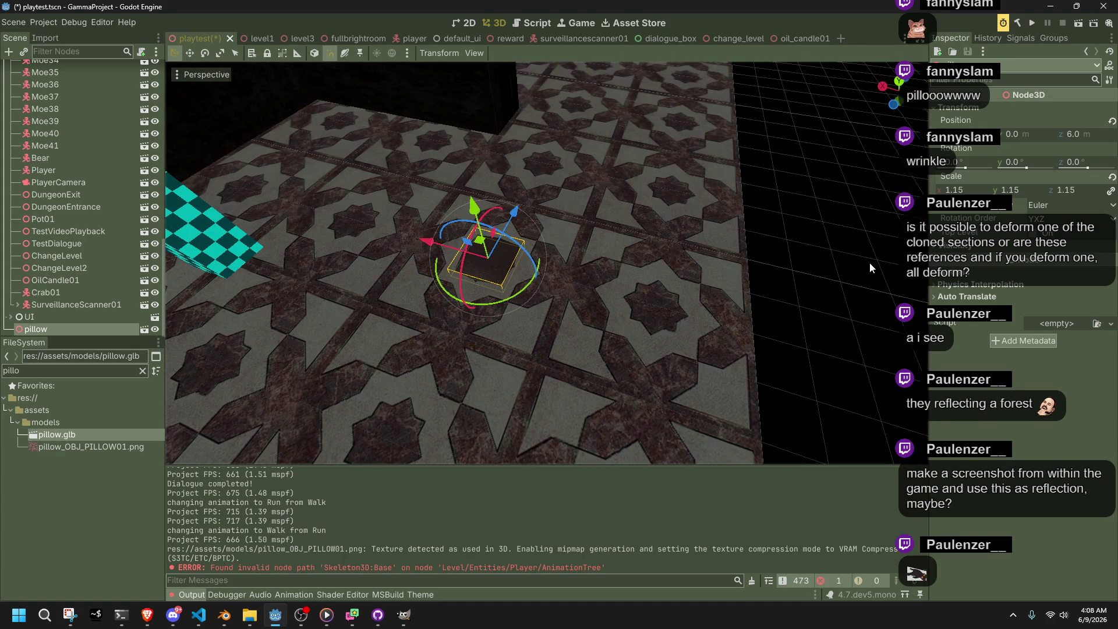
Deselect the pillow, save the scene, and run the project
click(817, 219)
key(ctrl+s)
click(1035, 23)
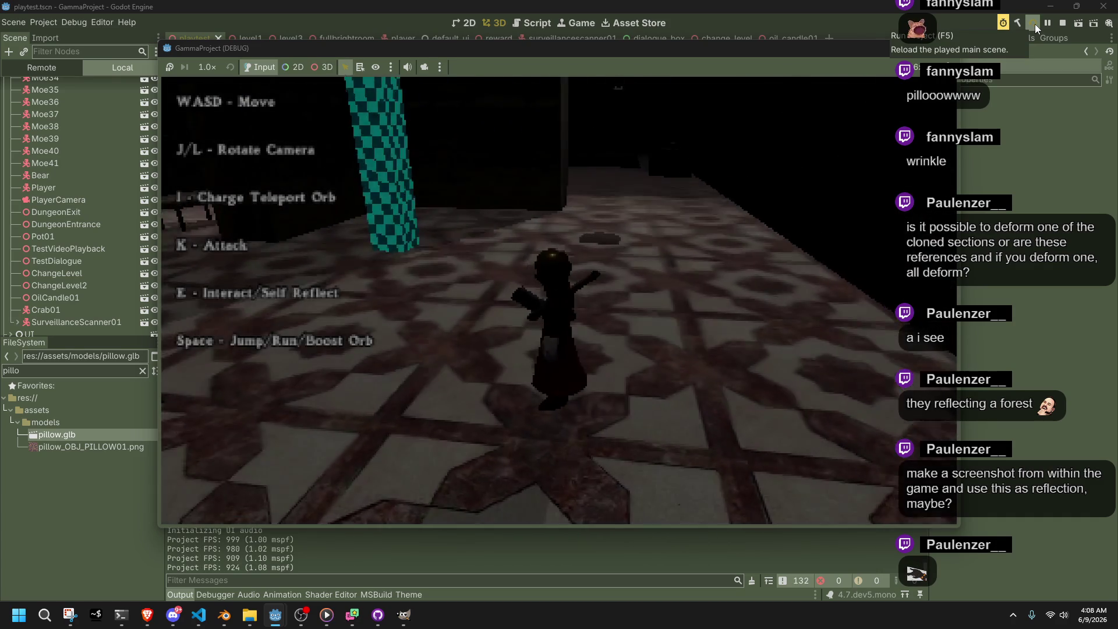
Walk the character forward and turn left toward the pillow, then close the game
key(w)
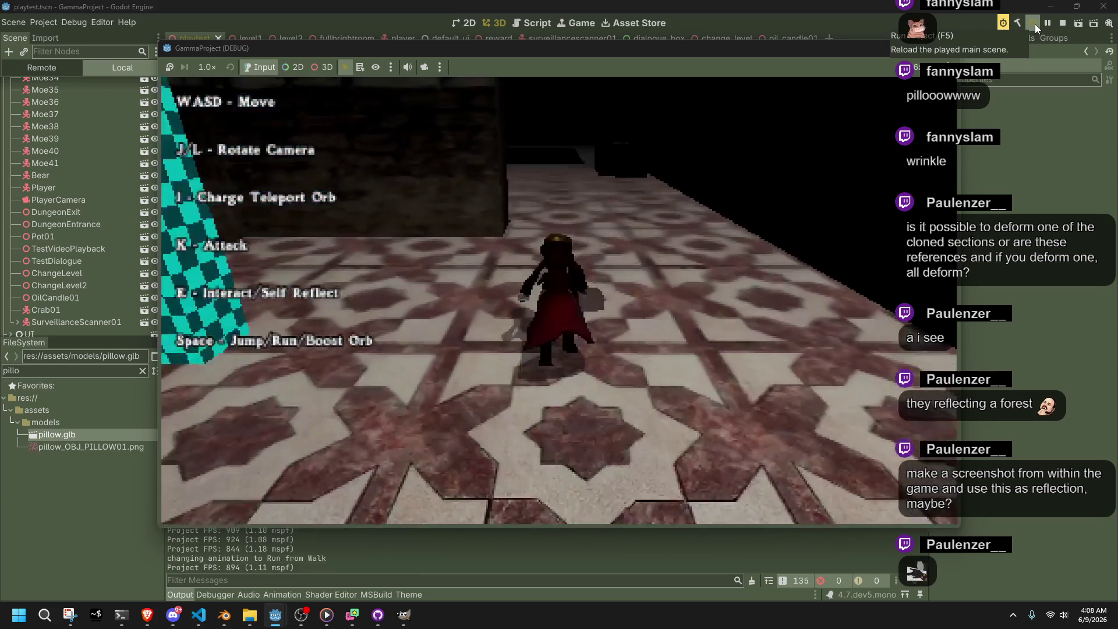
key(w)
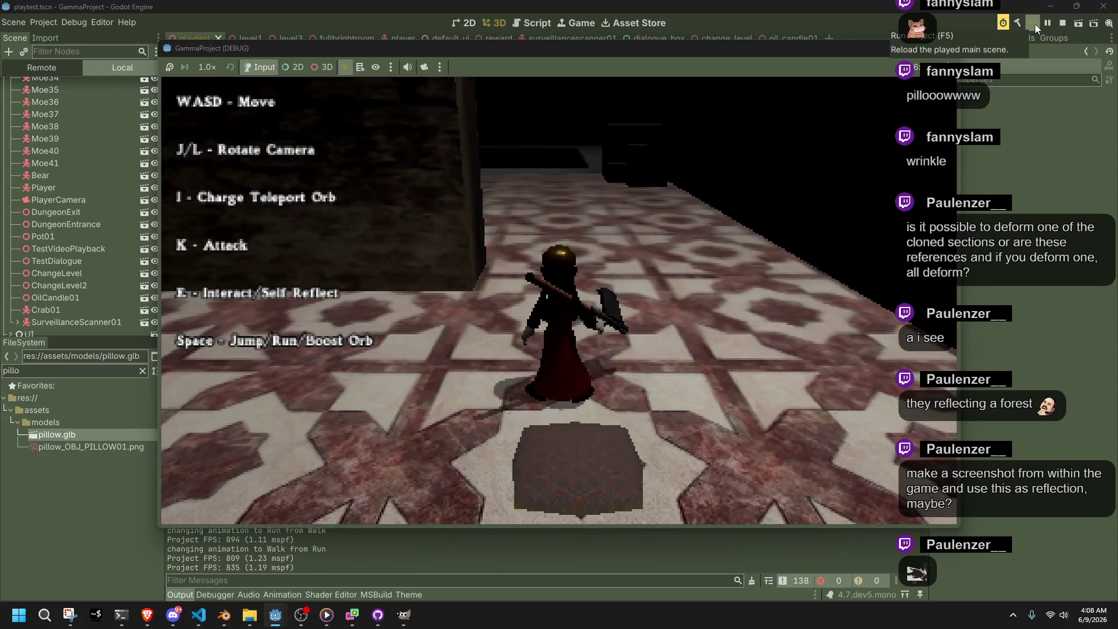
key(a)
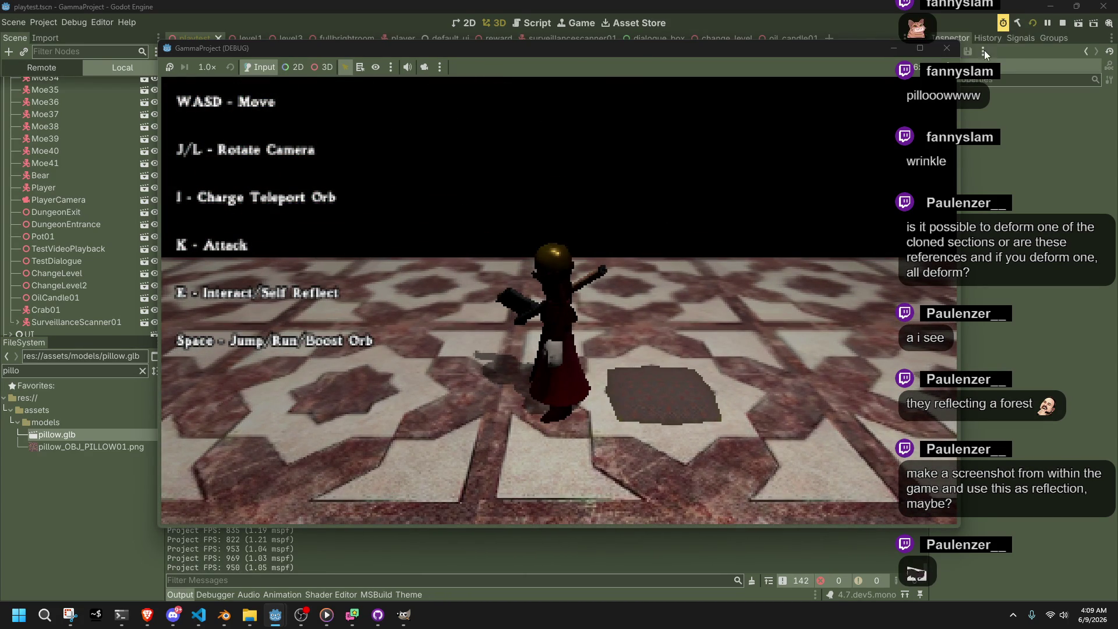
click(949, 55)
click(499, 250)
Tilt the pillow 75° on X, raise it to Y 2, and turn it -60° on Y
middle_drag(500, 250, 715, 363)
drag(731, 463, 450, 164)
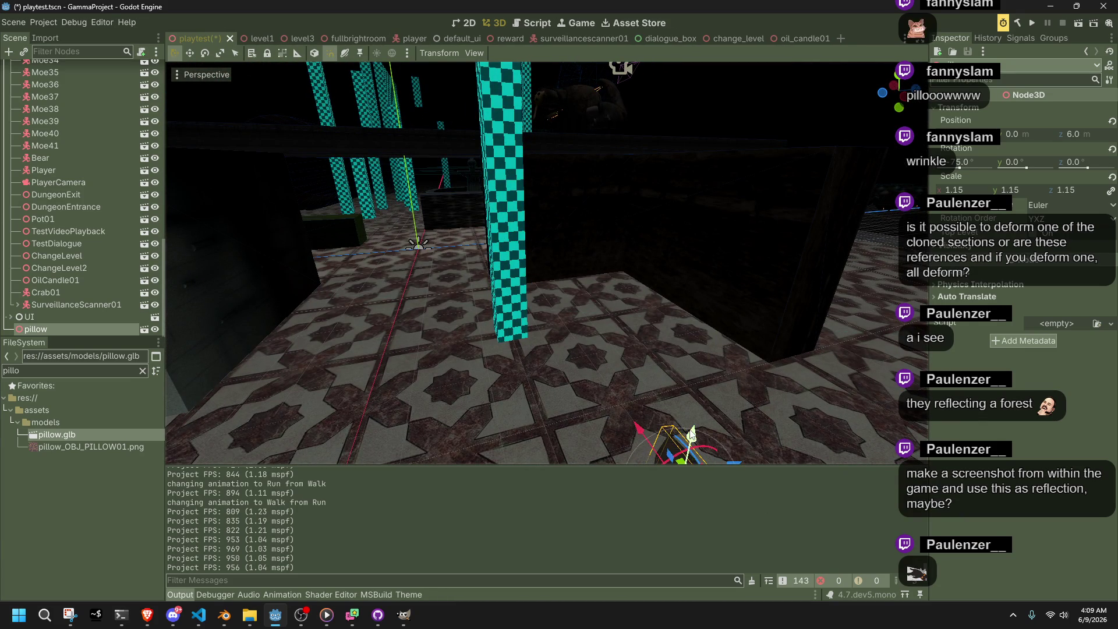
drag(696, 440, 743, 337)
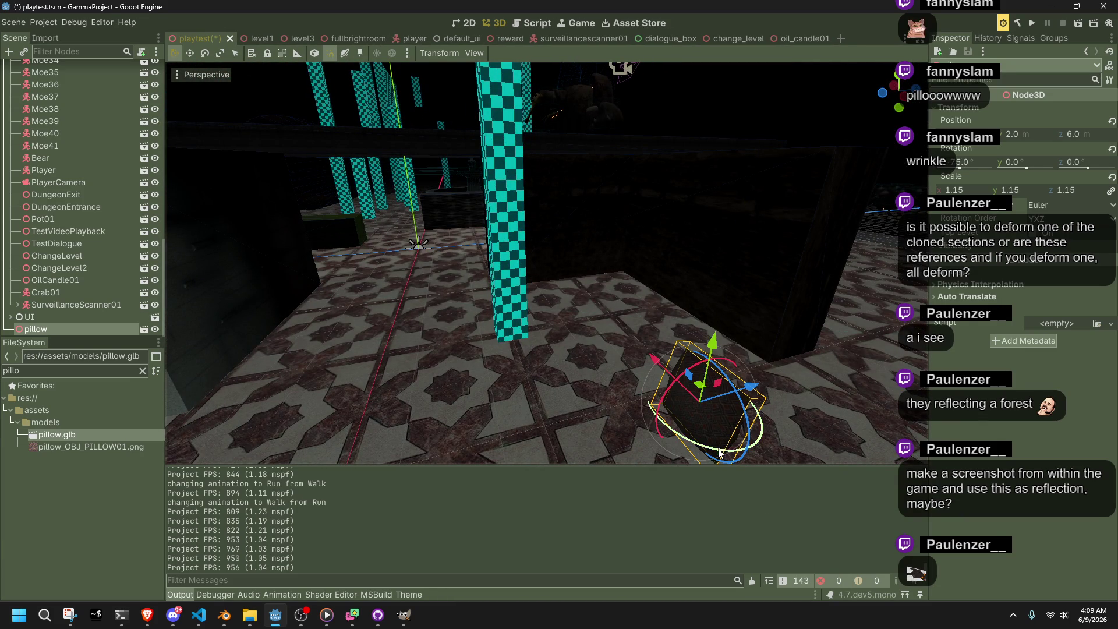
drag(720, 453, 670, 443)
key(f)
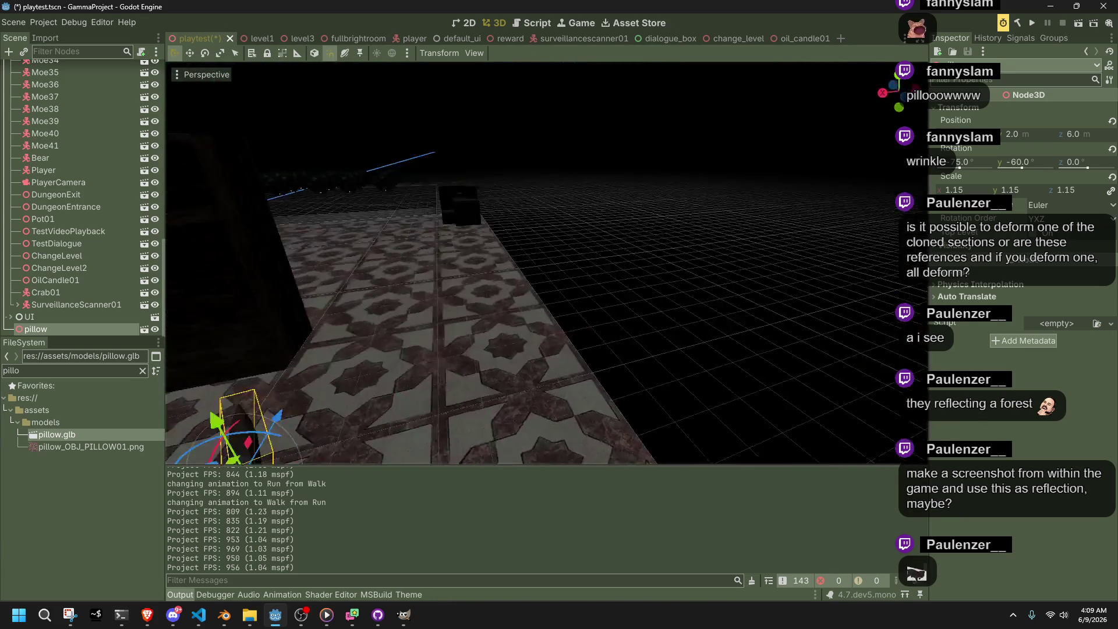
Slide the pillow to Z 8, then save the scene and run the project again
right_drag(620, 409, 620, 409)
drag(575, 325, 384, 315)
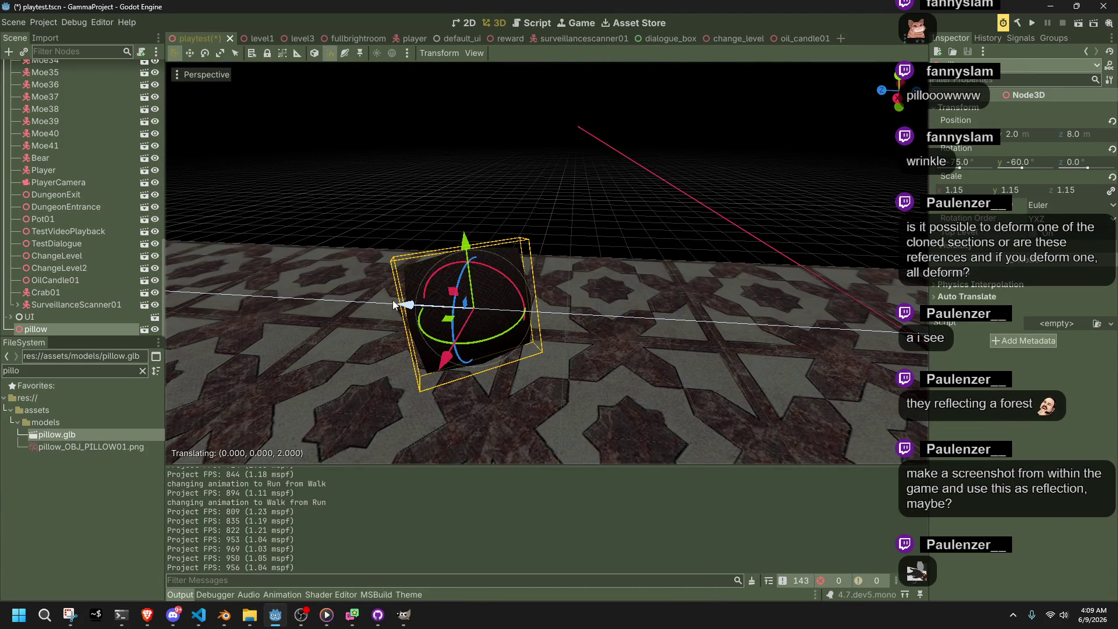
click(120, 447)
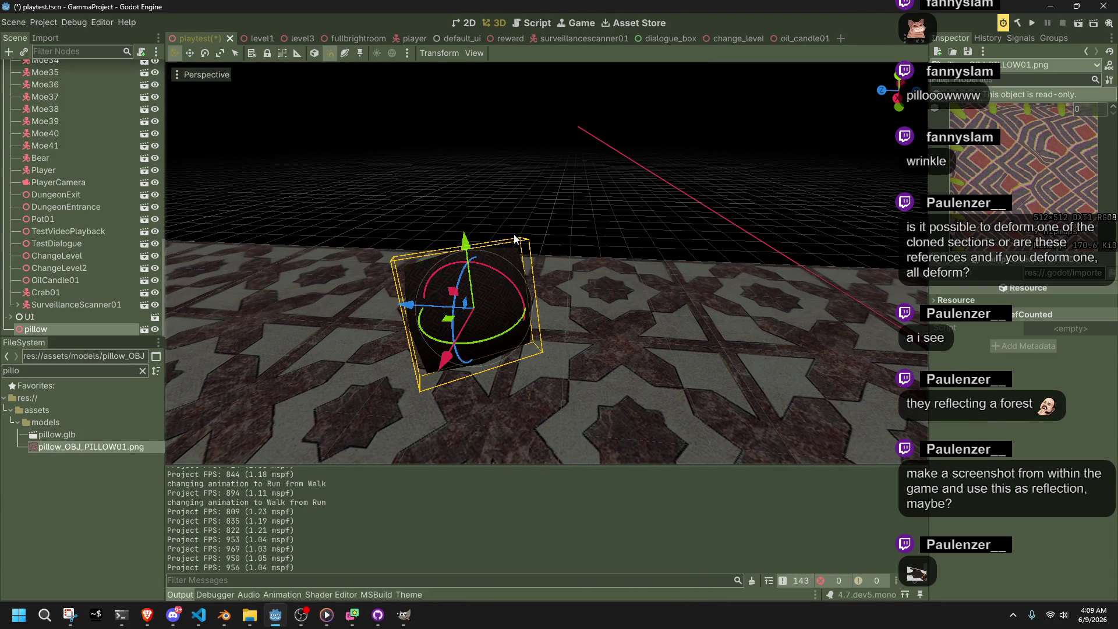
right_drag(636, 231, 636, 231)
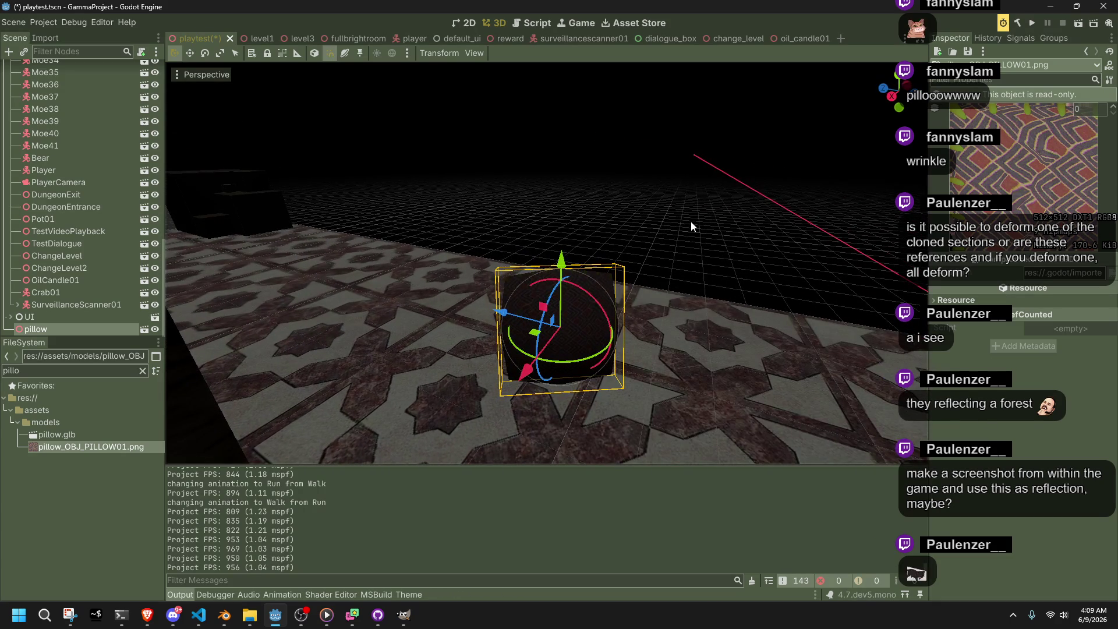
click(1037, 26)
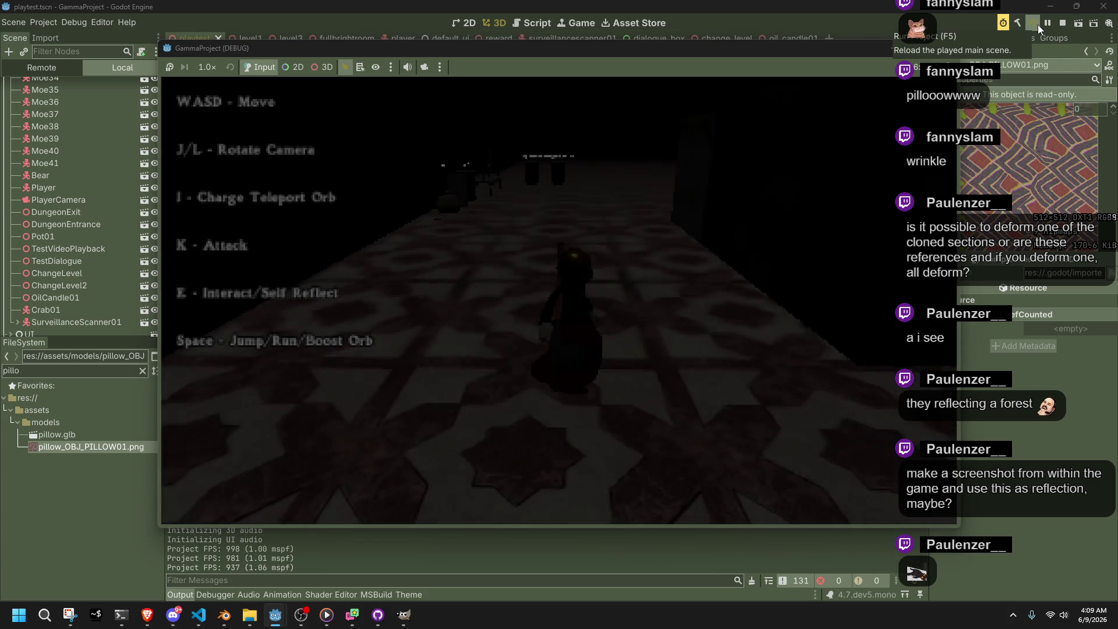
Walk the character down the tiled corridor, past the tilted pillow and around it with WASD
key(w)
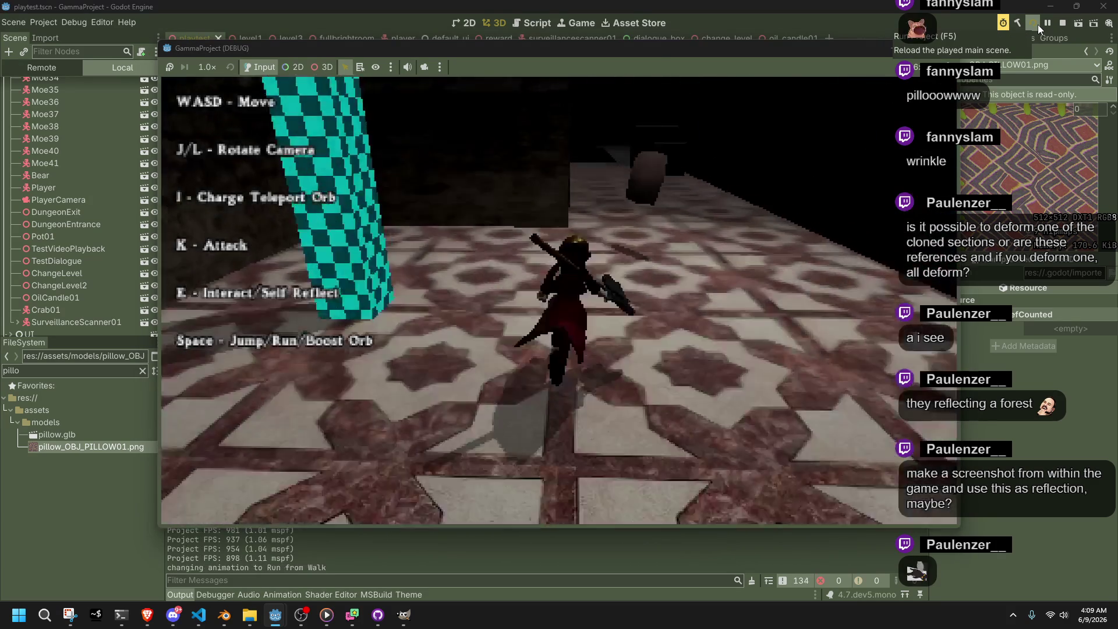
key(w)
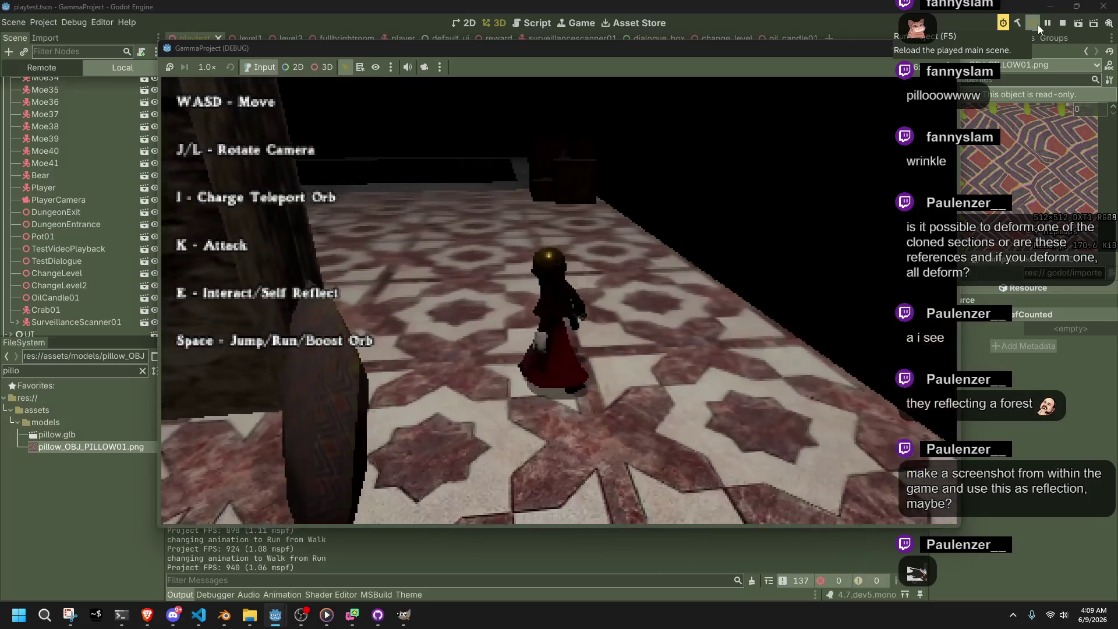
key(a)
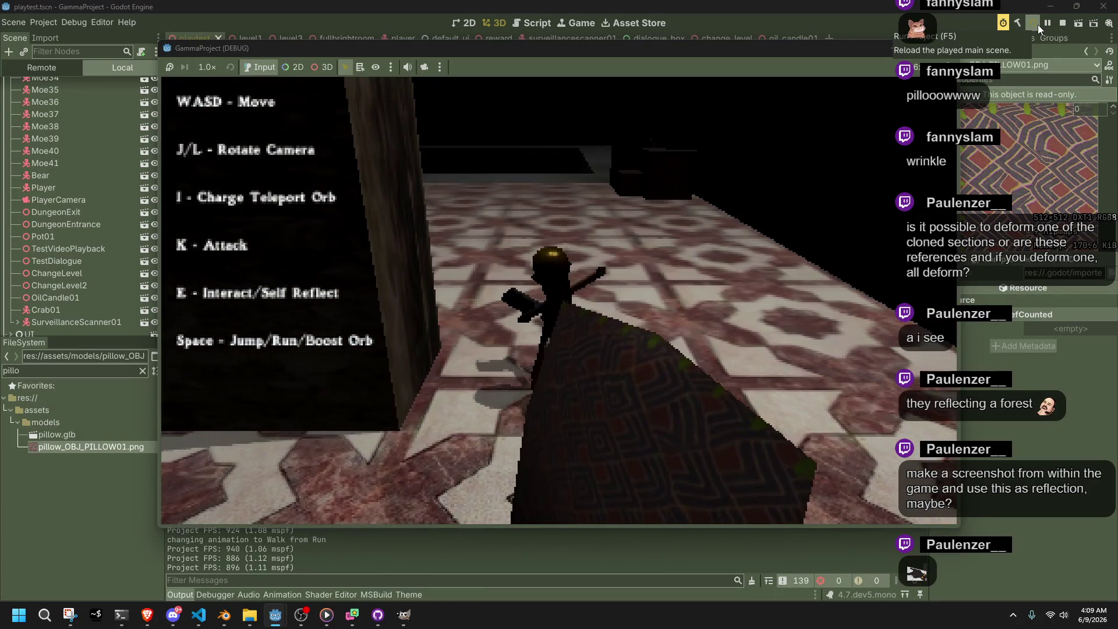
key(w)
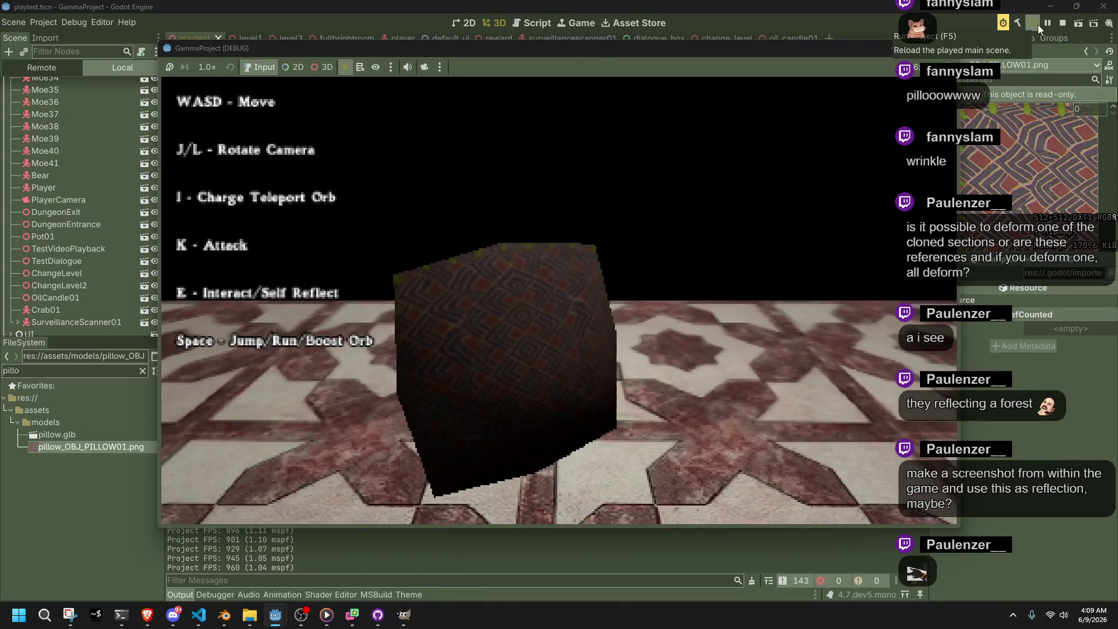
key(s)
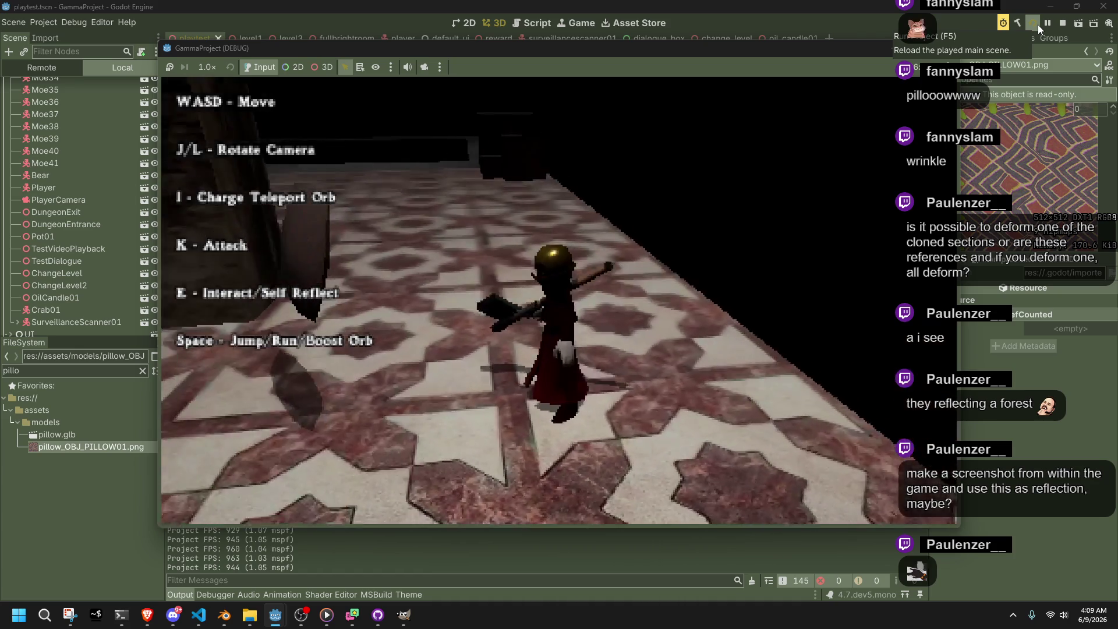
key(w)
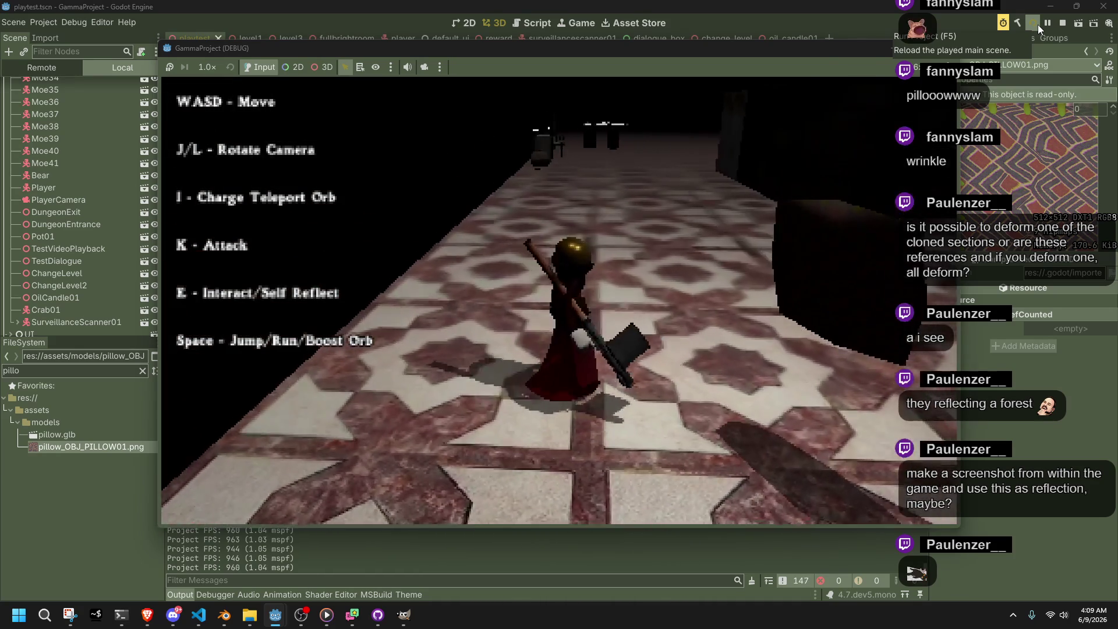
Swing the camera left and right with J/L while approaching the pillow
key(j)
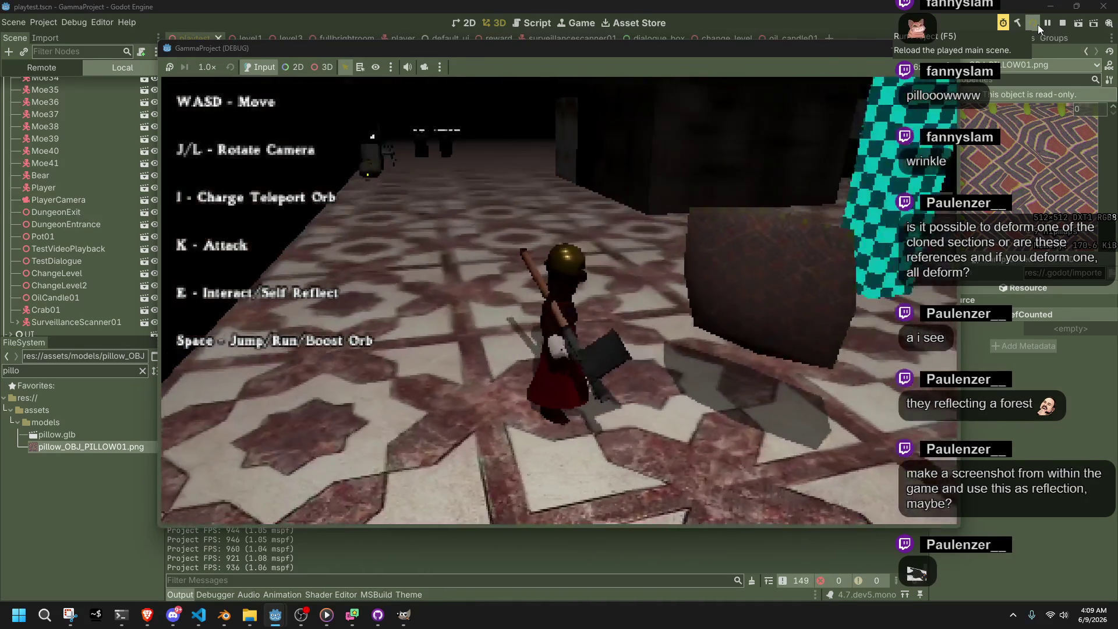
key(l)
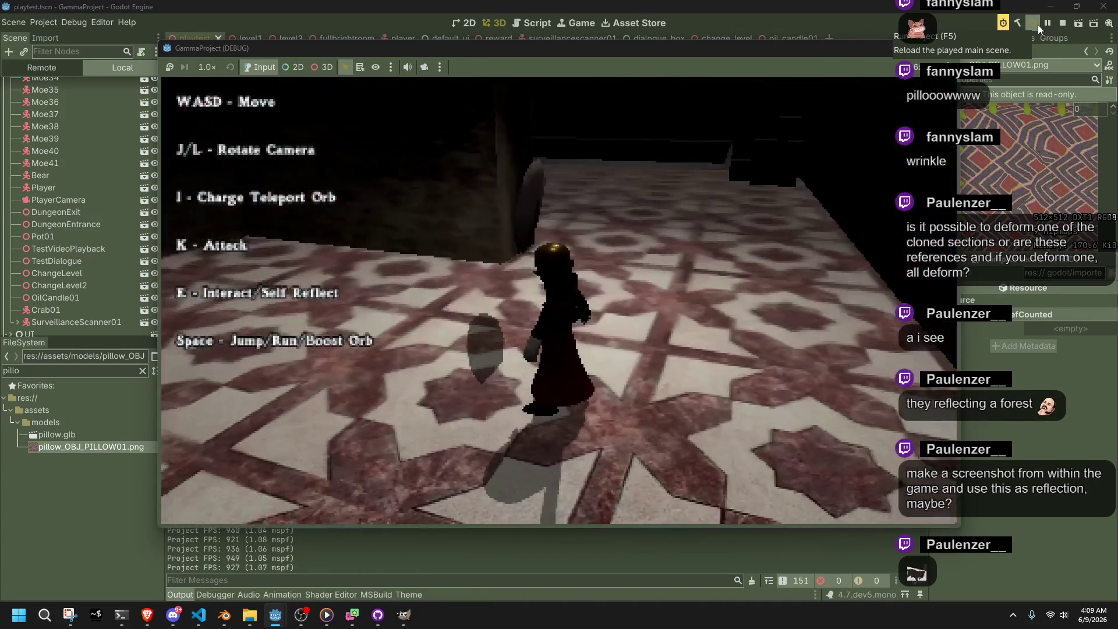
key(w)
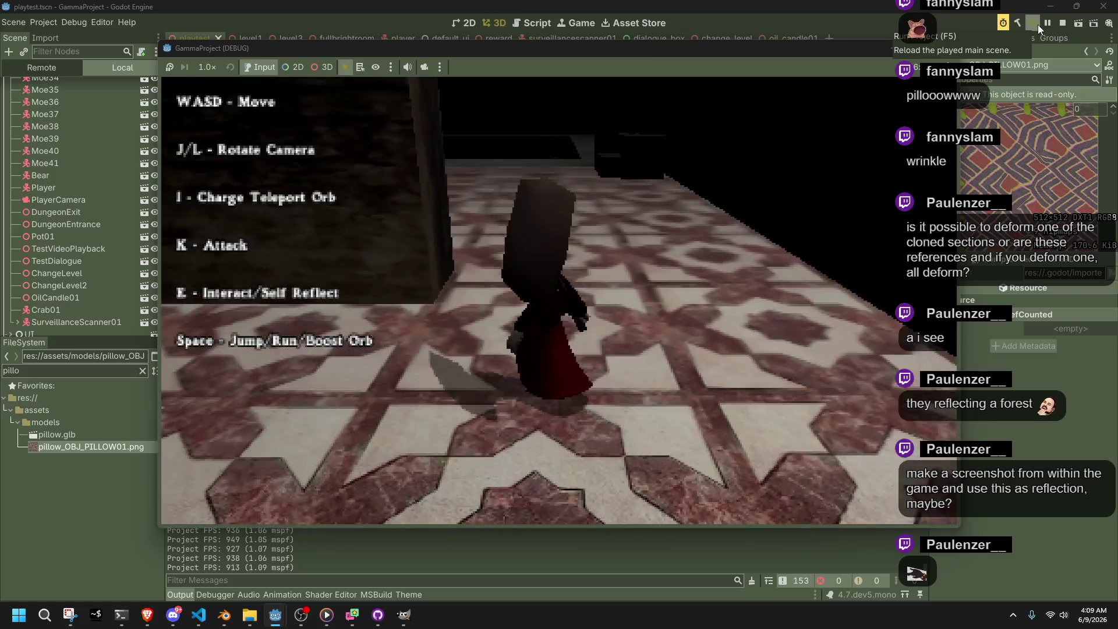
key(j)
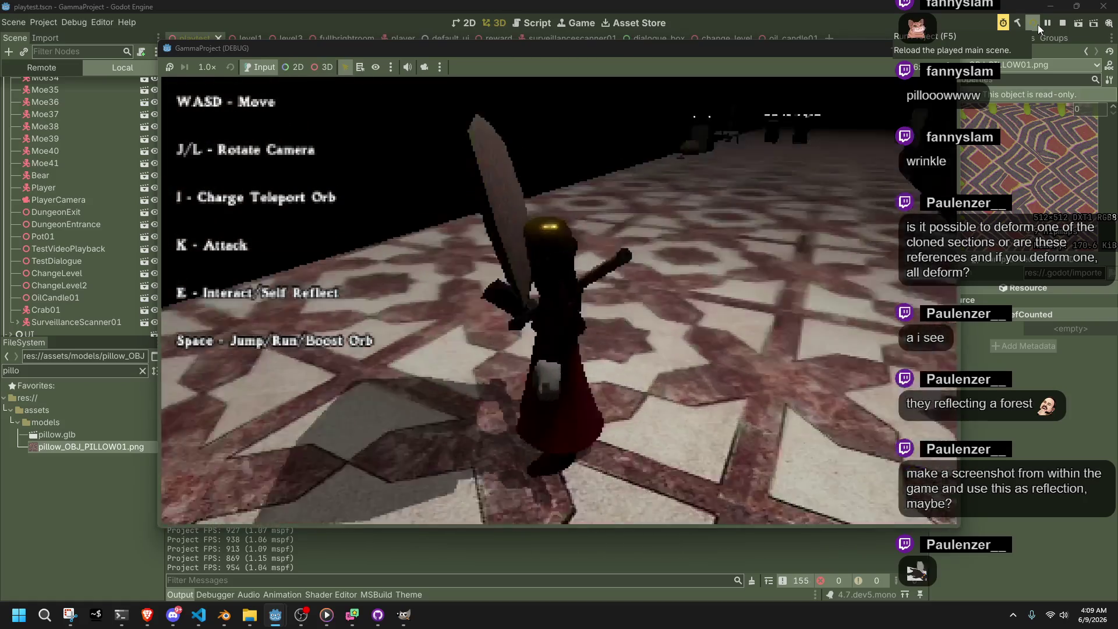
key(j)
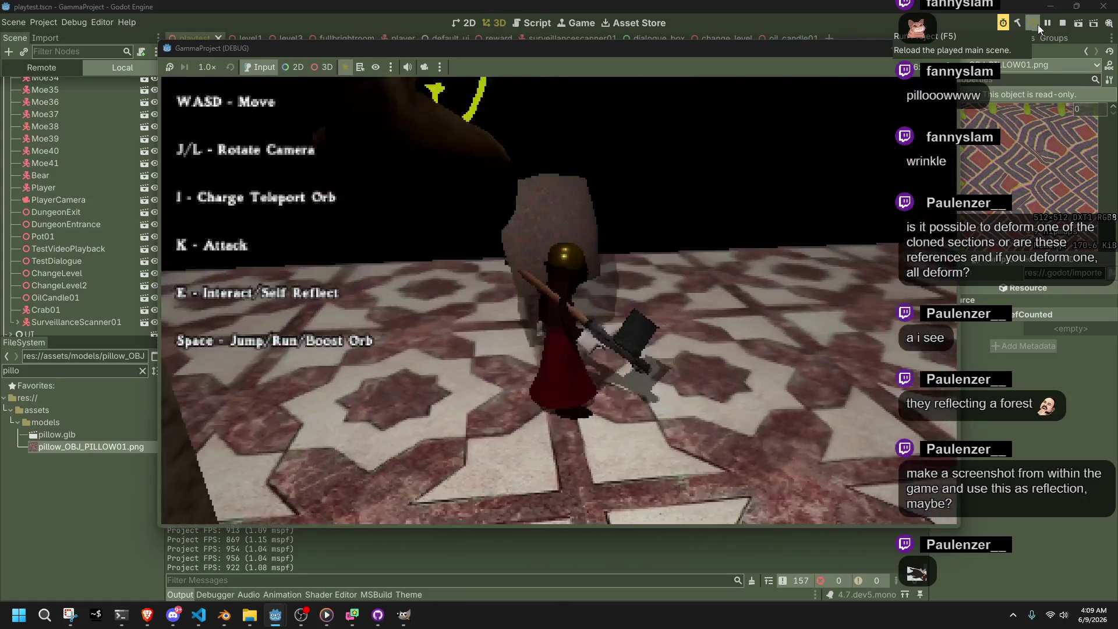
key(j)
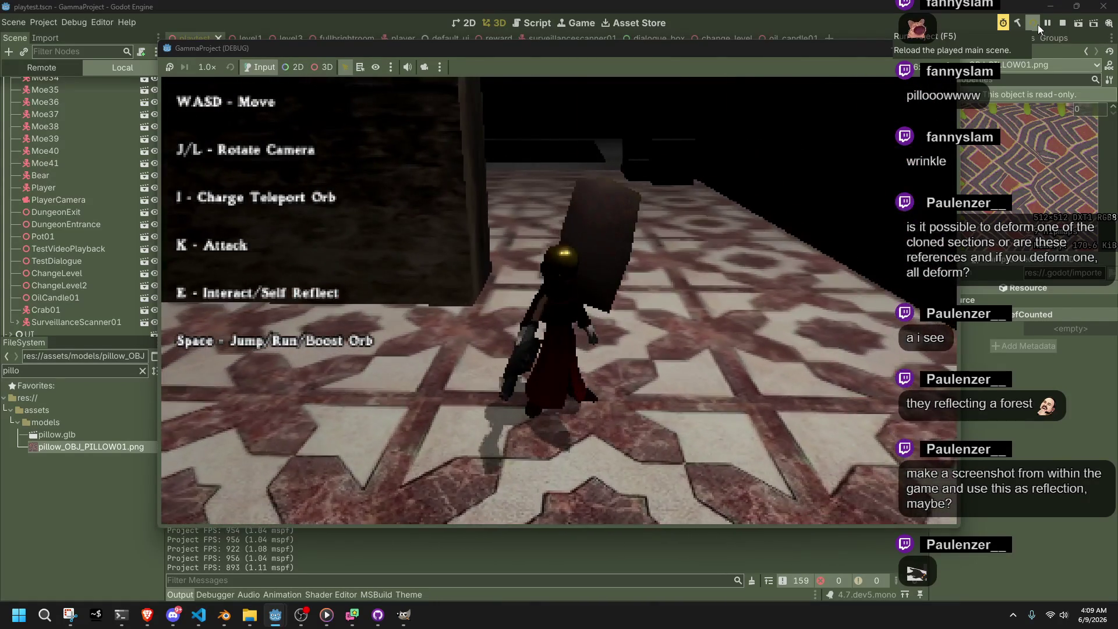